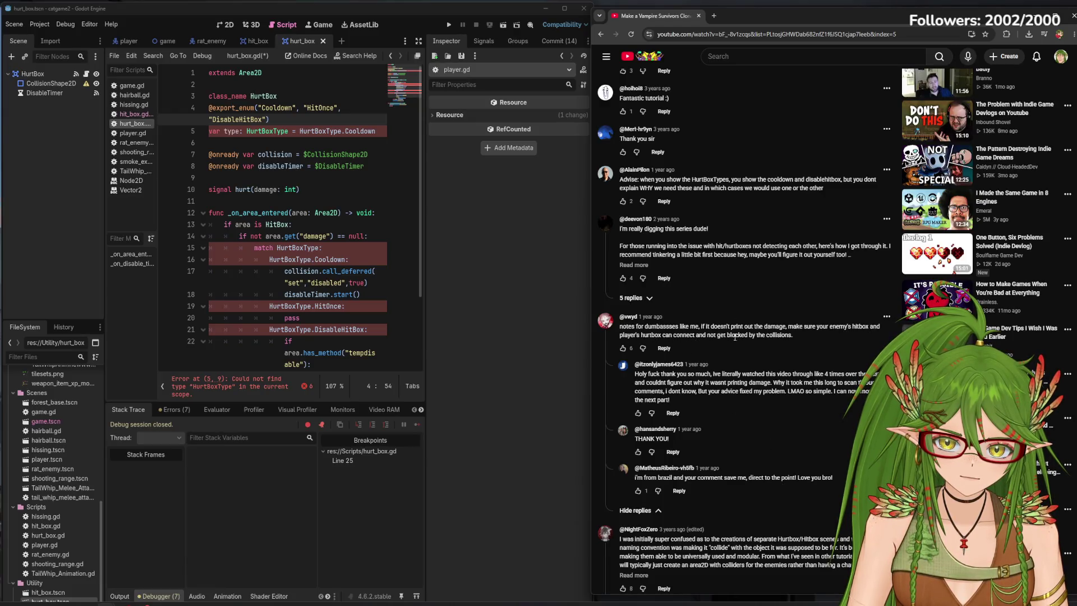
Return to hurt_box.gd and expand the long YouTube comment about hitbox and hurtbox scenes.
click(226, 25)
click(284, 25)
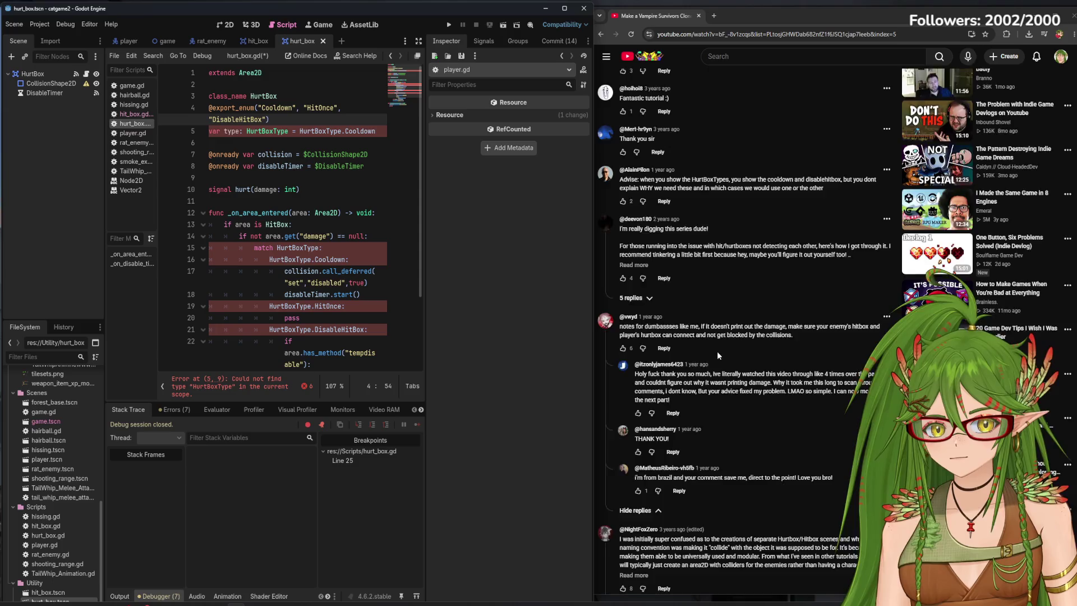
scroll(716, 355, down, 2)
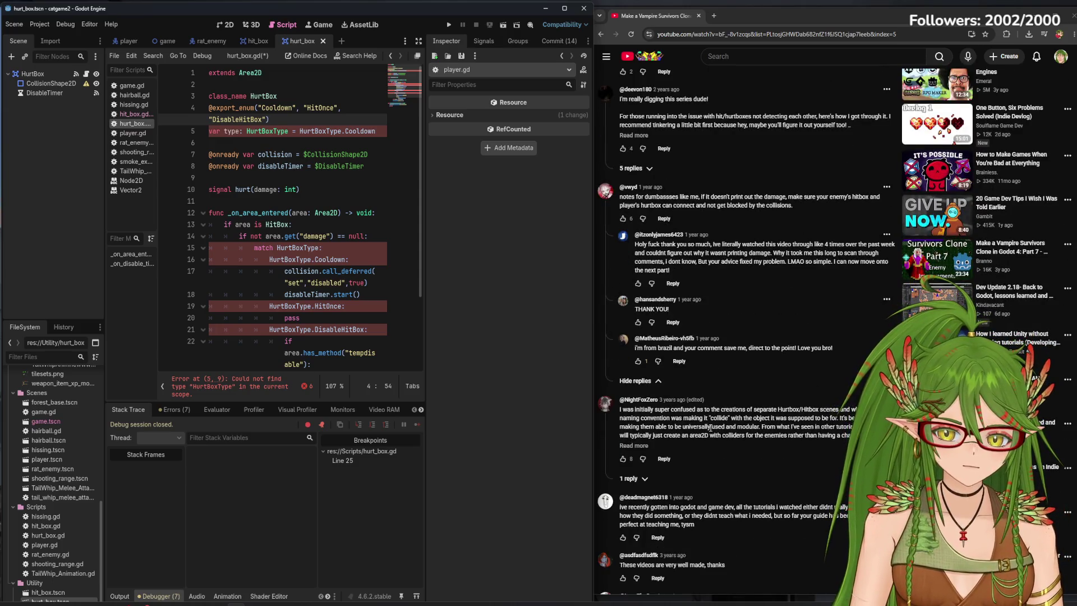
click(644, 445)
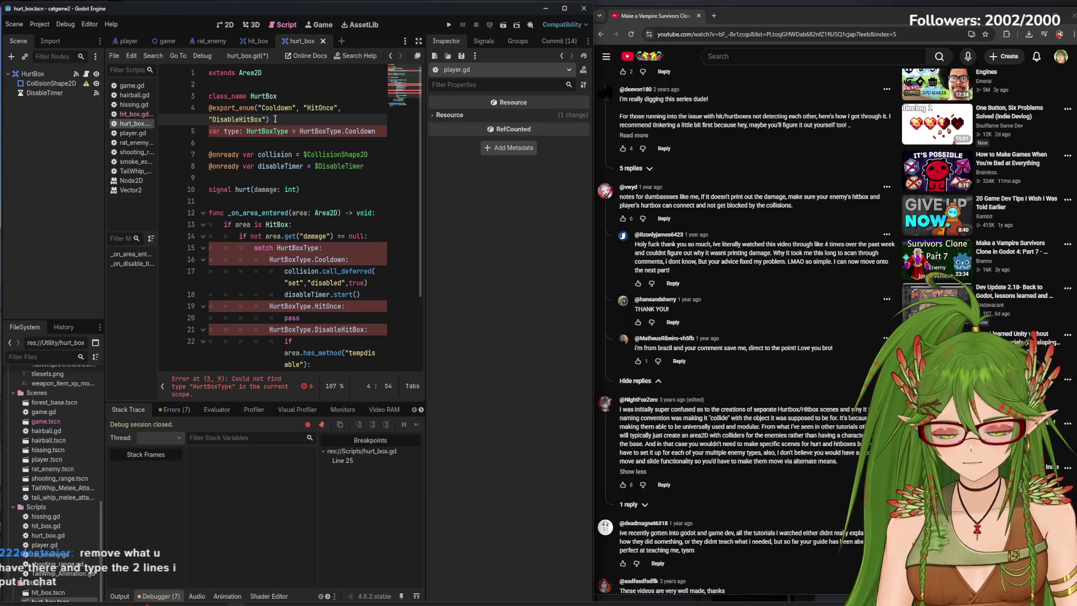
Swap line 4's parentheses for braces and strip the quotes around Cooldown.
key(BackSpace)
key(BackSpace)
text(})
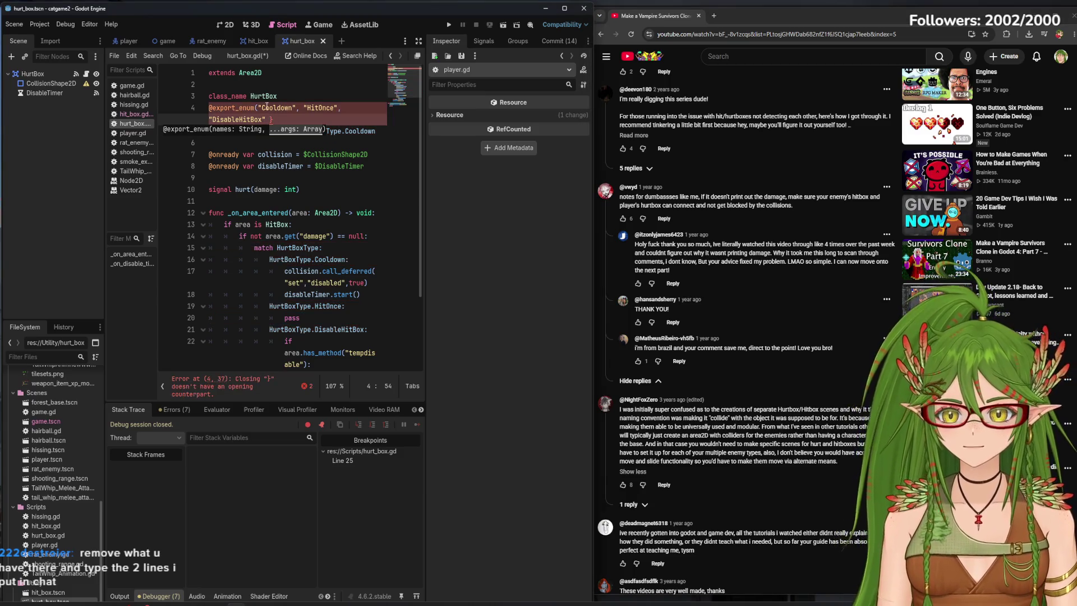
click(258, 106)
key(BackSpace)
text({)
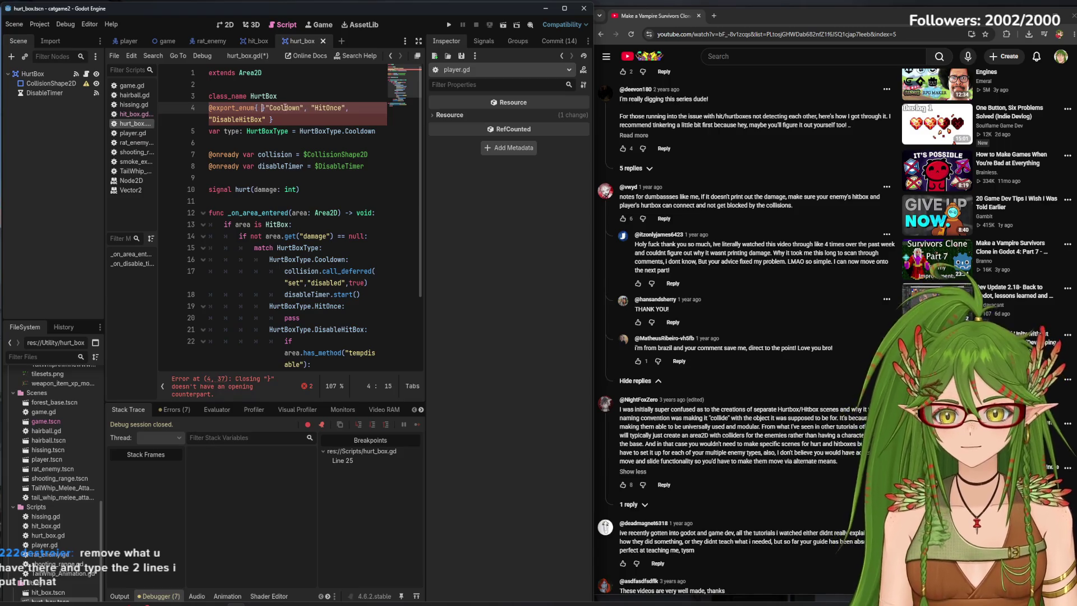
key(BackSpace)
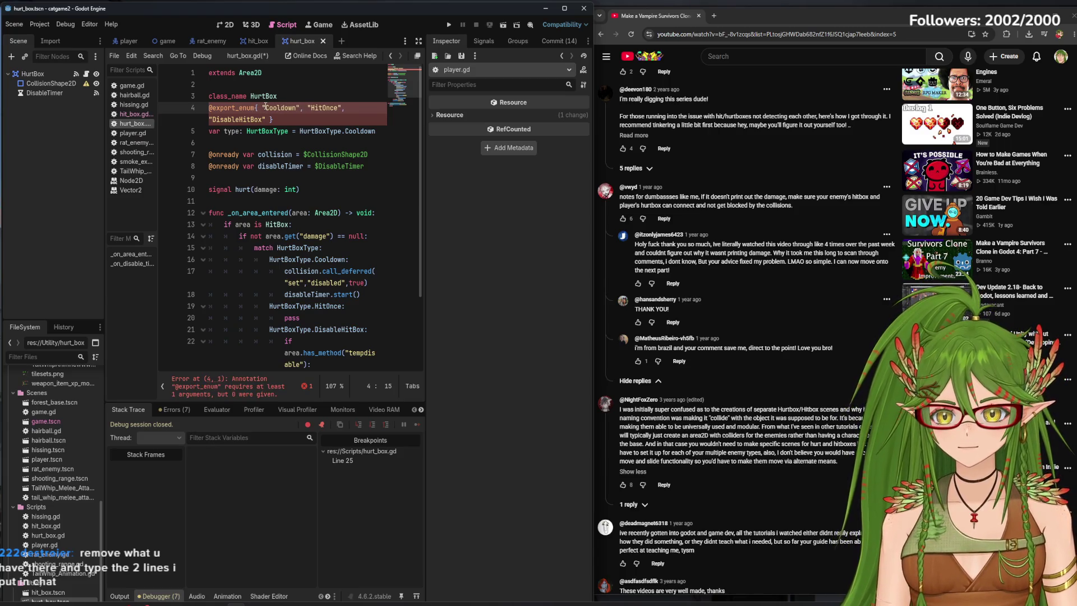
key(BackSpace)
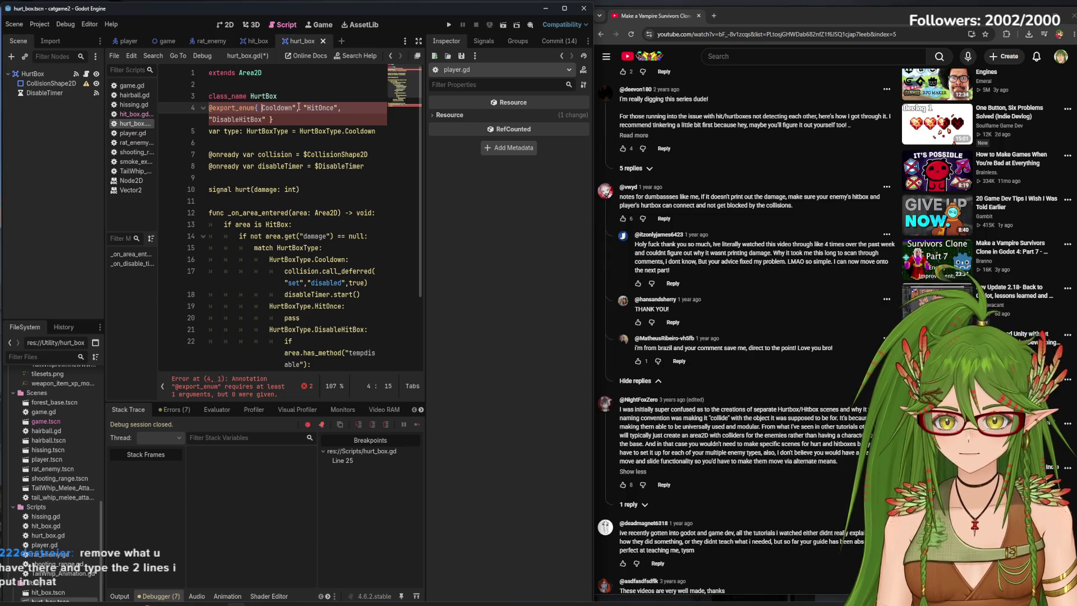
click(295, 107)
key(BackSpace)
Remove the quotes around HitOnce and DisableHitBox and save the script.
click(302, 107)
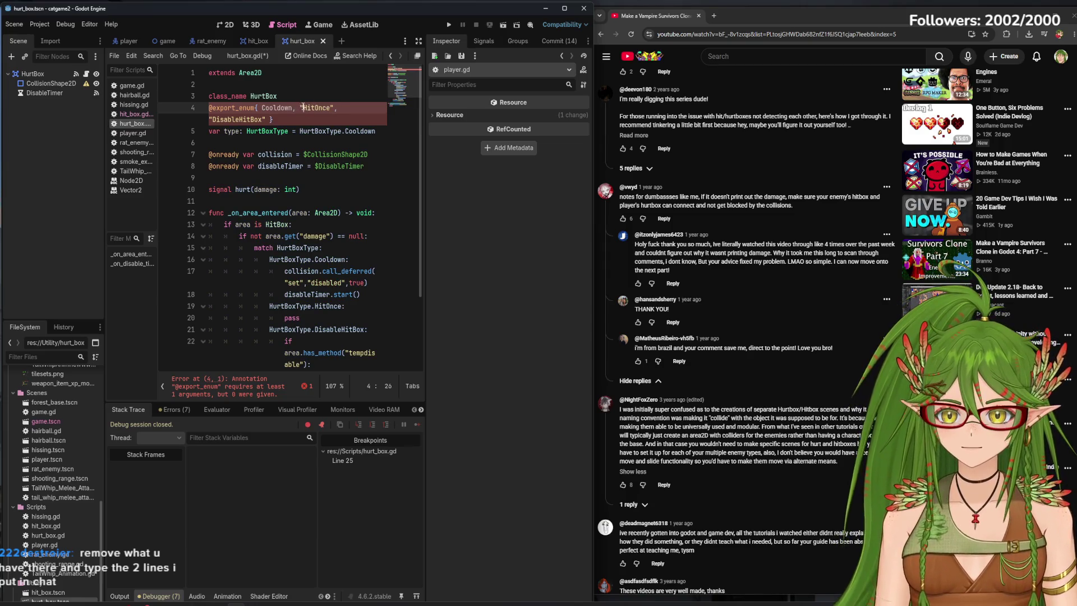
key(BackSpace)
click(326, 107)
key(BackSpace)
click(265, 119)
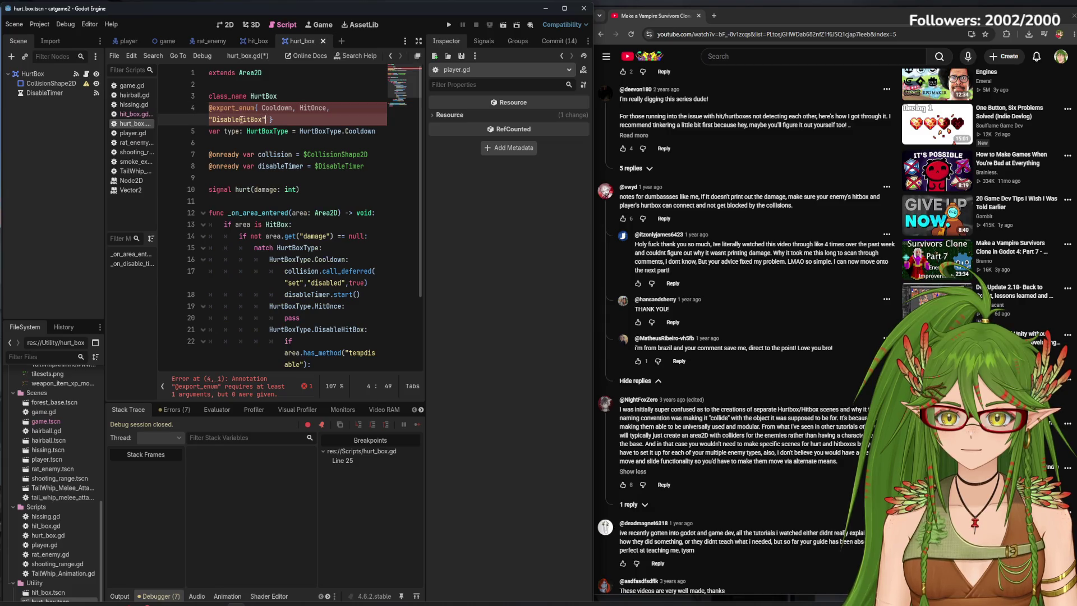
key(BackSpace)
click(213, 120)
key(BackSpace)
click(309, 117)
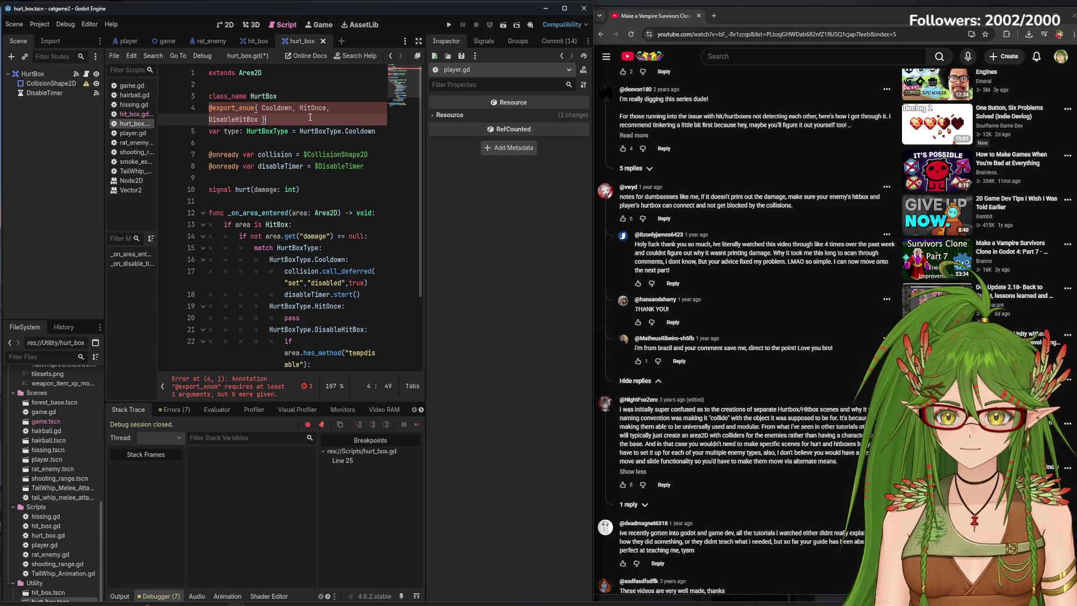
key(ctrl+s)
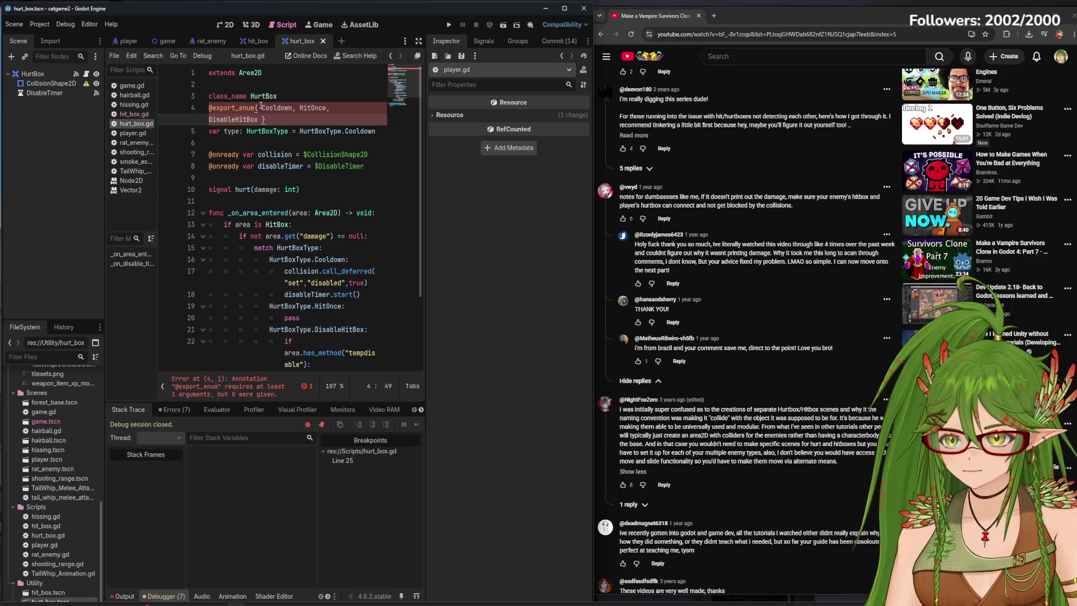
click(256, 108)
text({)
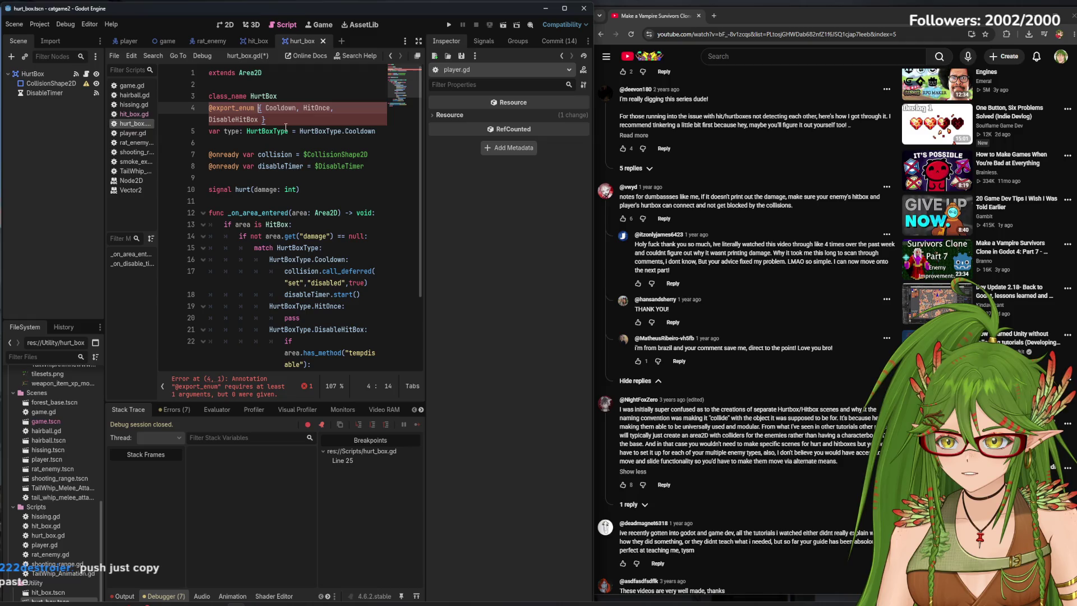
drag(255, 108, 209, 108)
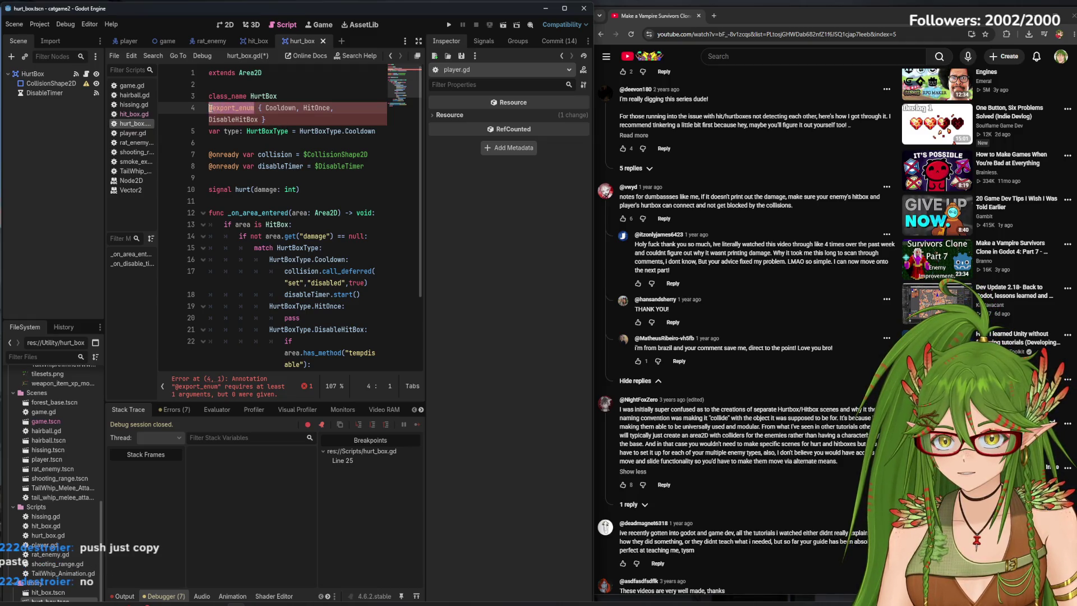
text(enu)
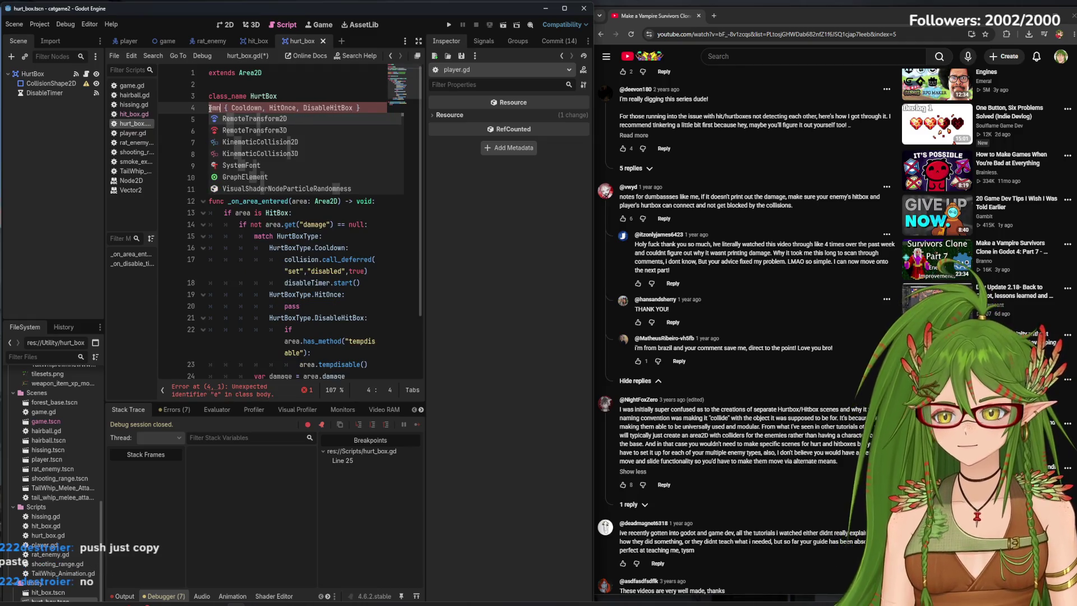
text(m)
key(Escape)
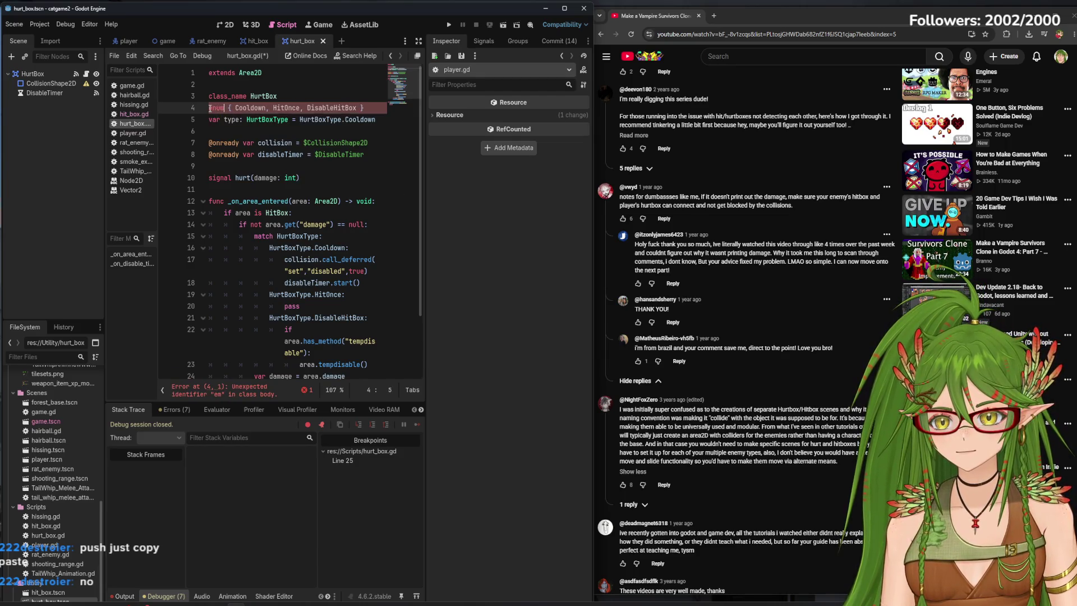
text(HurtBix)
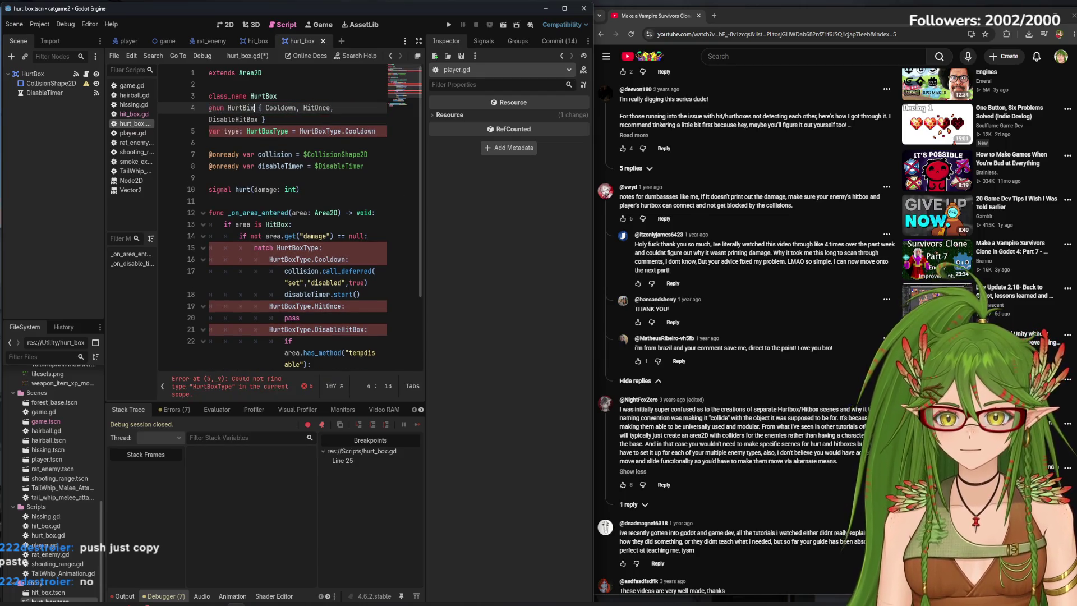
key(BackSpace)
key(BackSpace)
text(oxType)
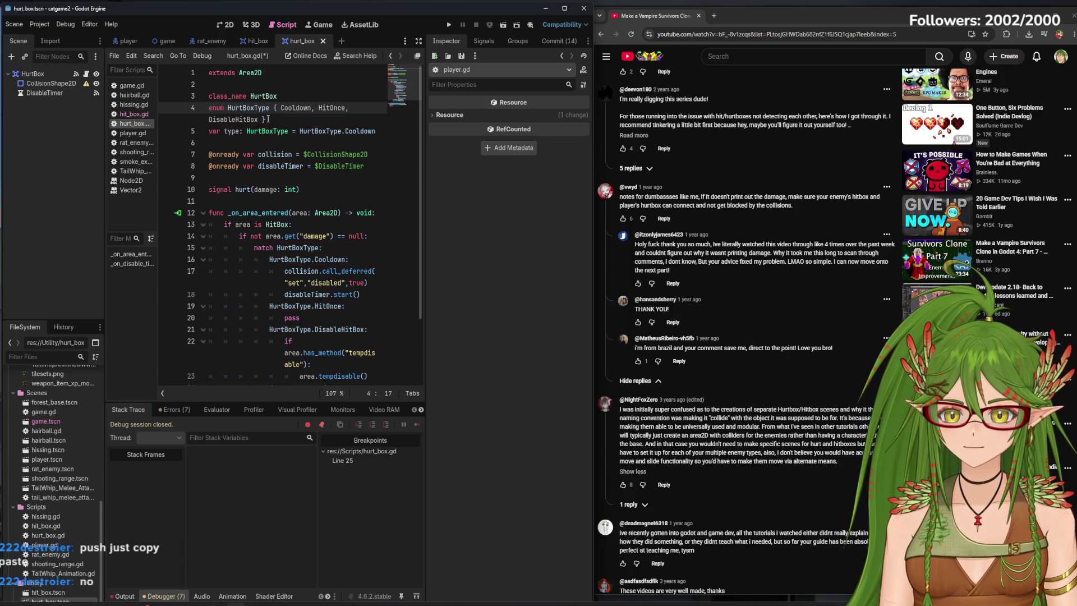
click(268, 119)
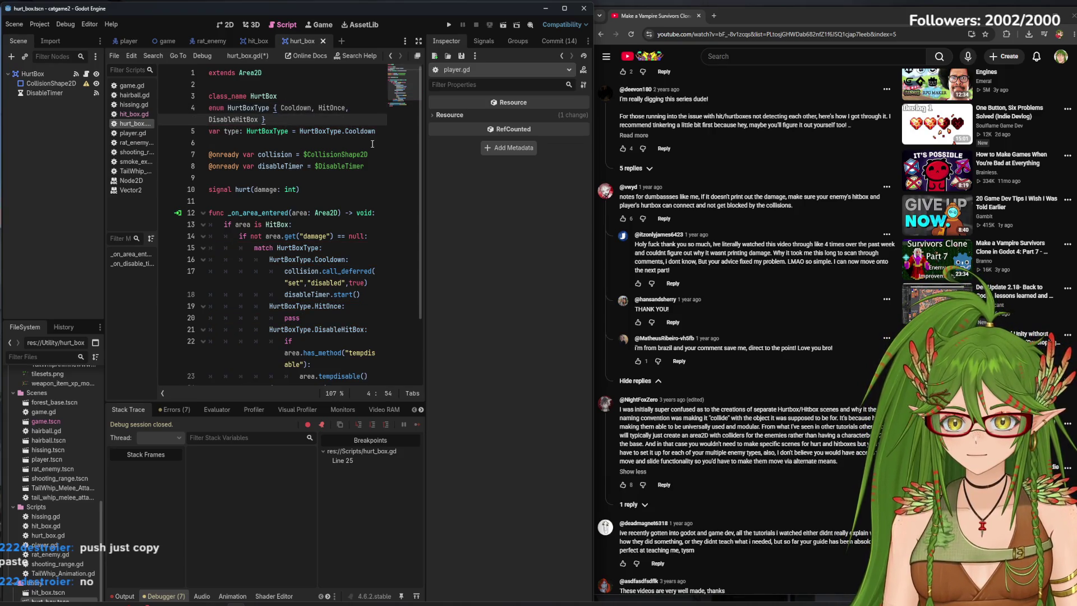
key(ctrl+s)
Scroll through later tutorial comments, then run the game to test the enum change.
scroll(709, 485, down, 1)
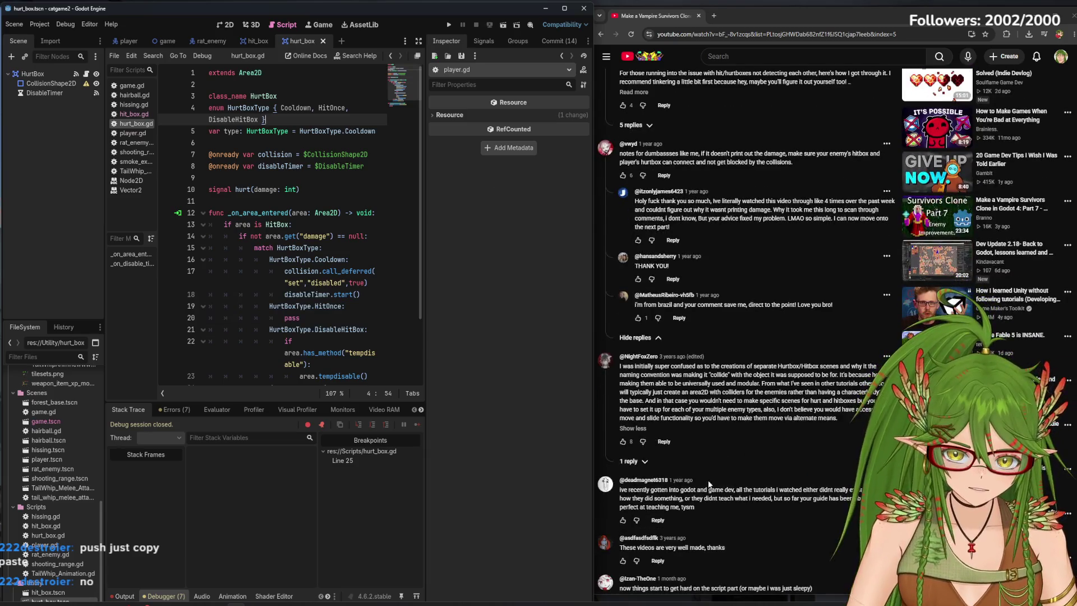
scroll(840, 495, down, 2)
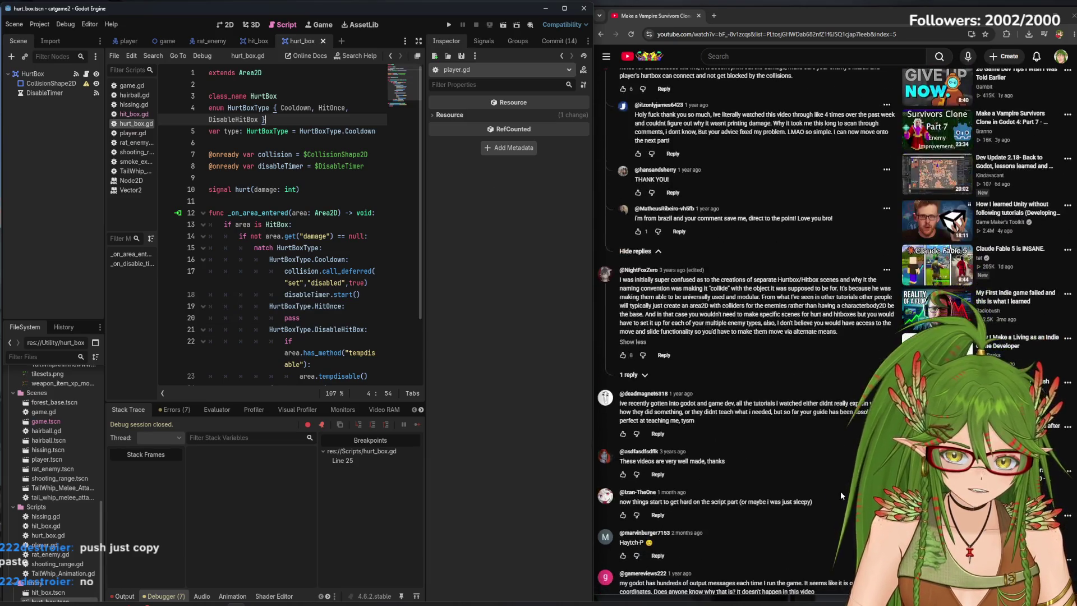
scroll(840, 493, down, 5)
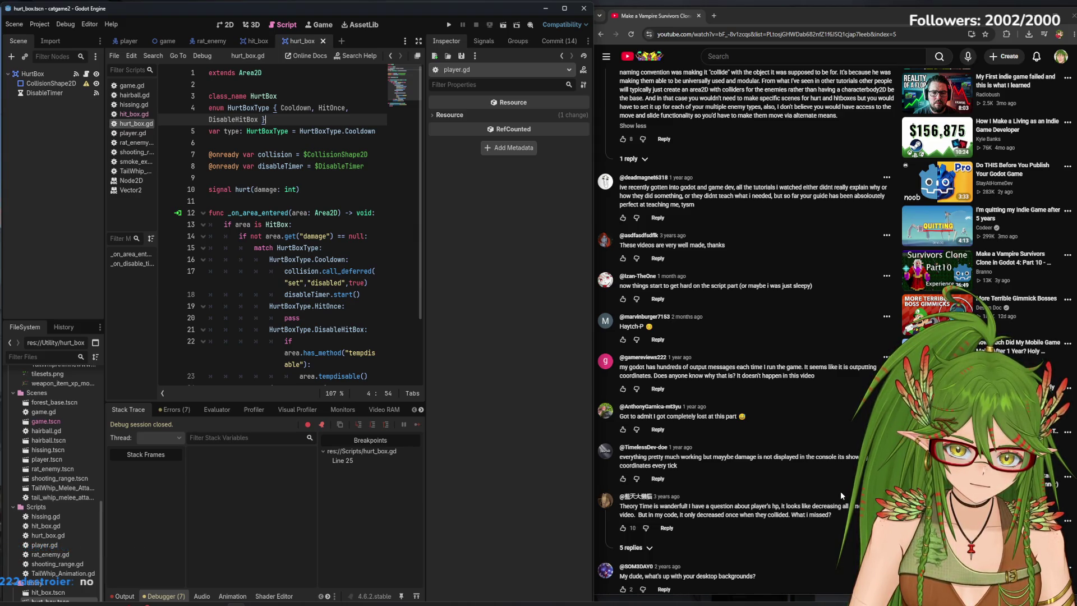
scroll(840, 490, down, 2)
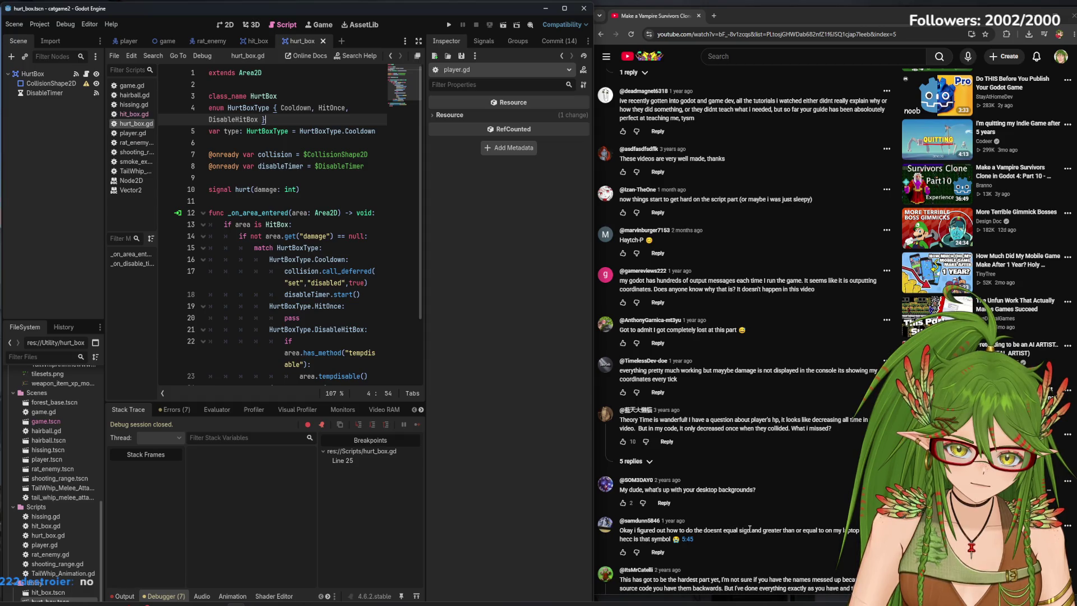
scroll(749, 528, down, 2)
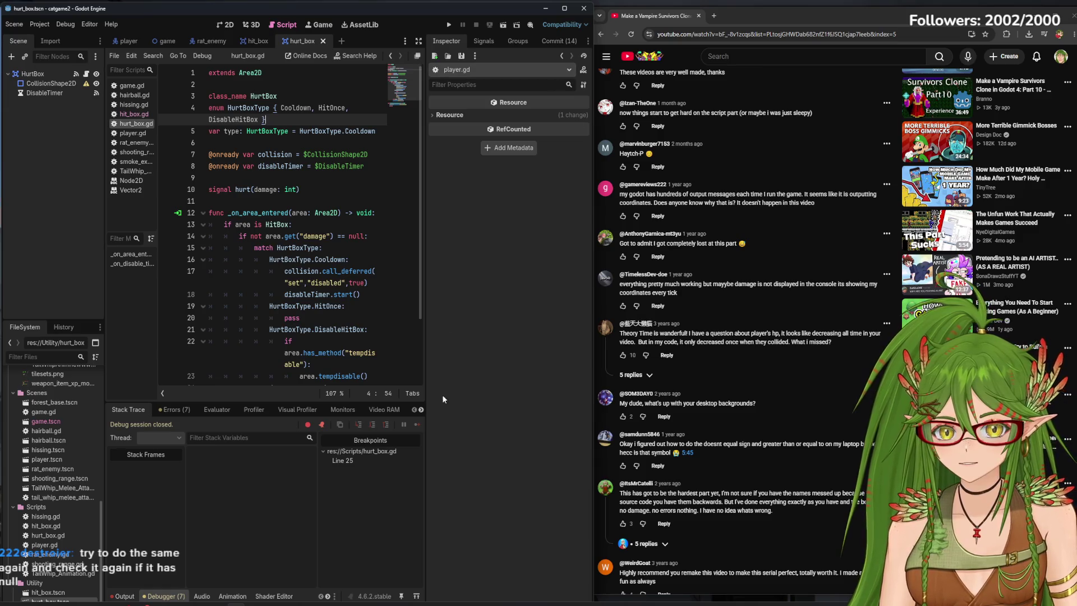
click(448, 25)
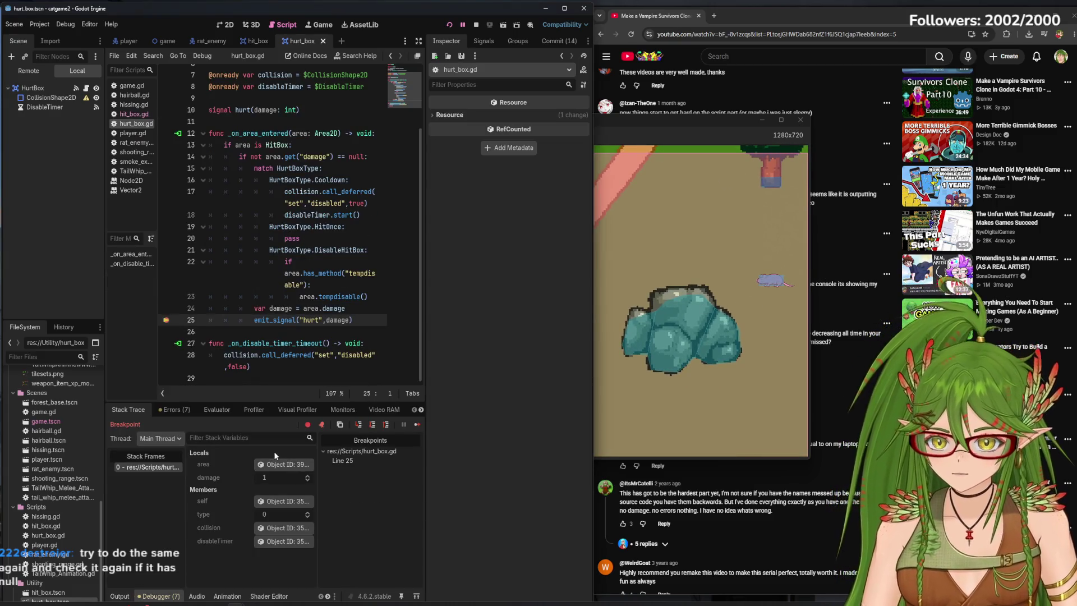
Inspect the colliding hitbox Area2D's live properties, confirming its Damage is 1.
click(284, 464)
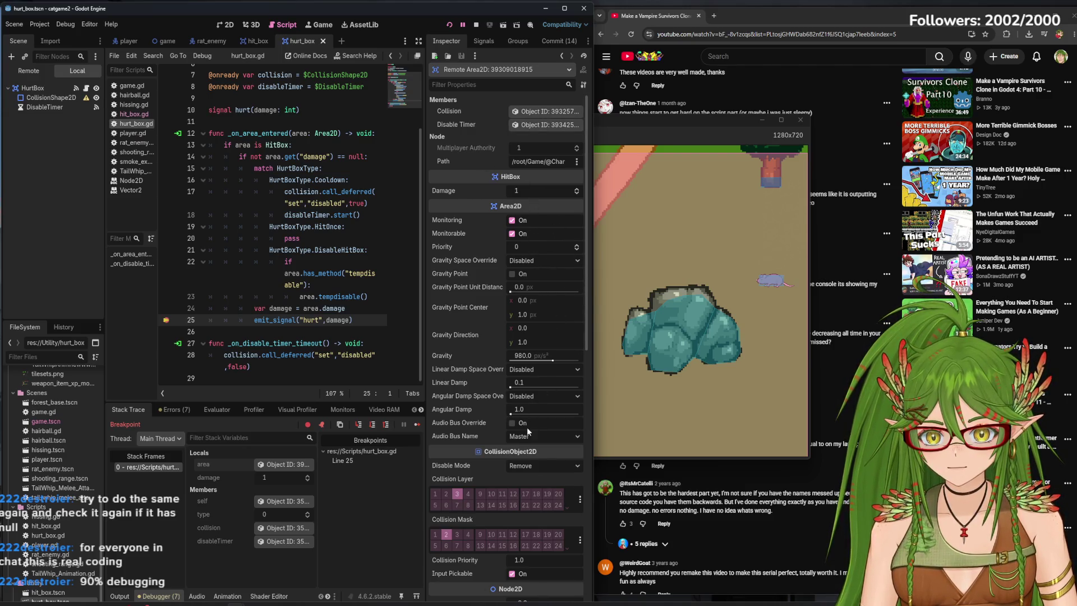
scroll(505, 536, down, 15)
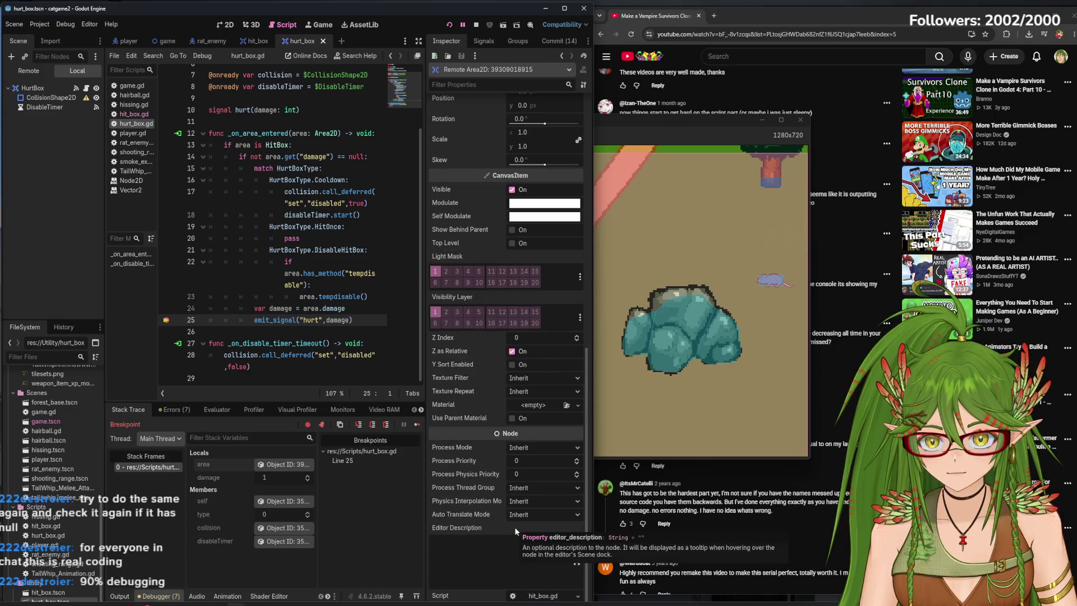
scroll(500, 490, up, 5)
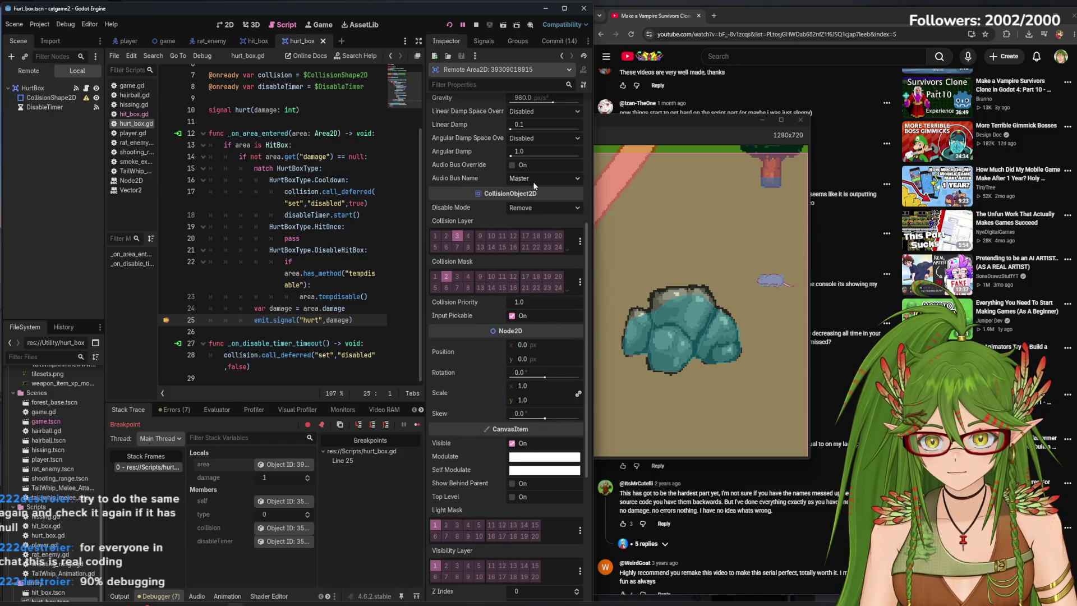
scroll(482, 207, up, 3)
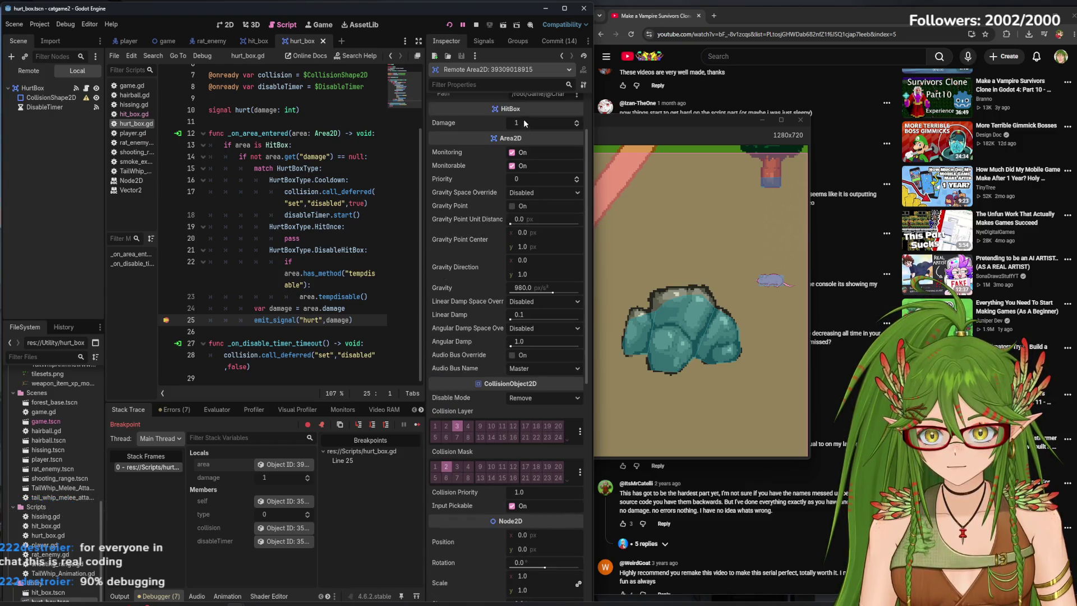
scroll(523, 124, up, 3)
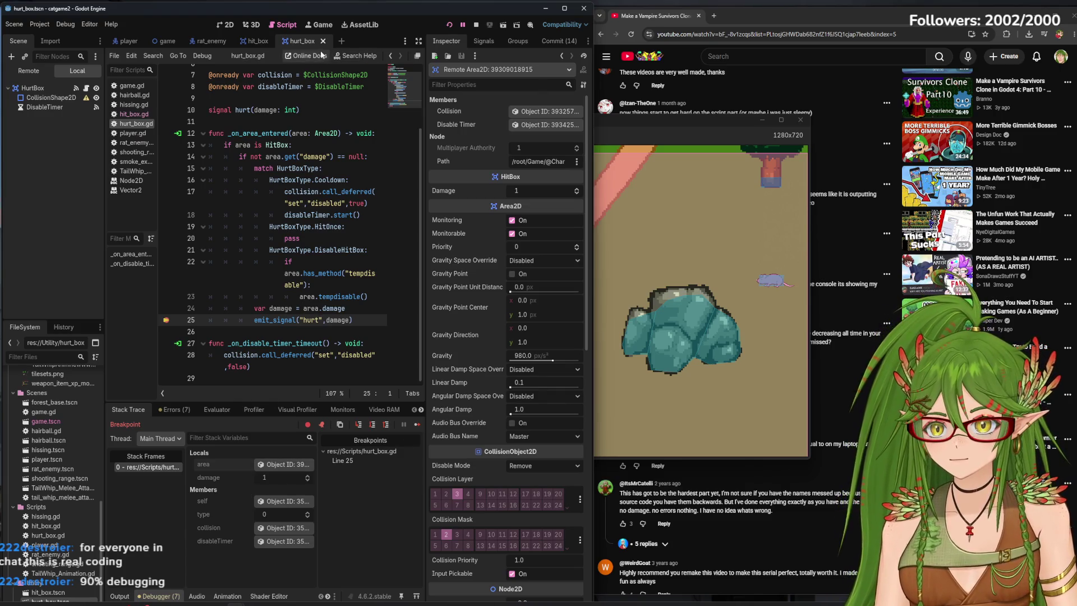
click(258, 41)
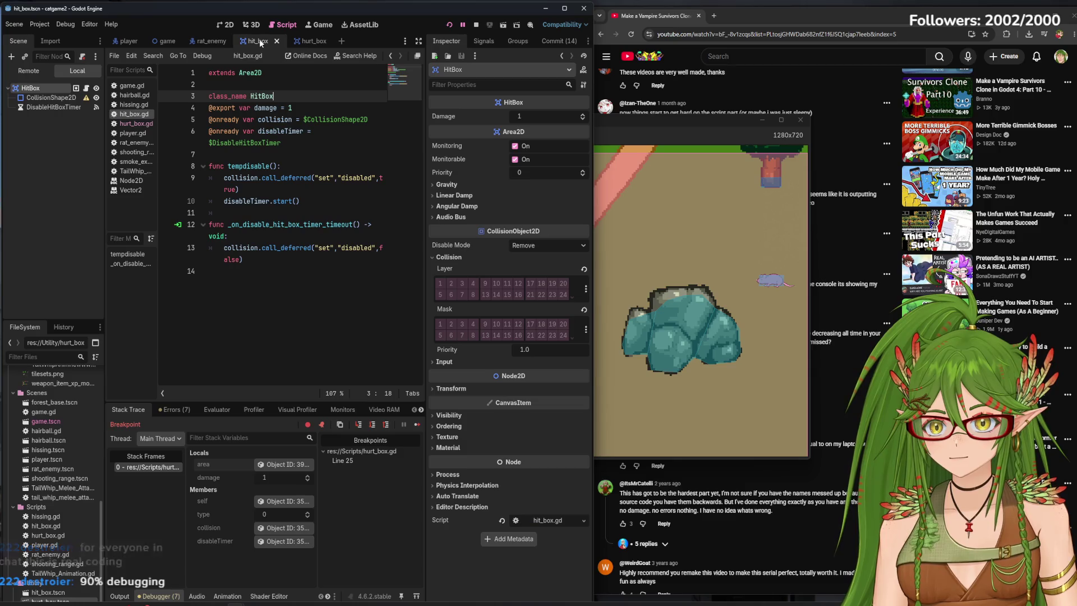
click(203, 42)
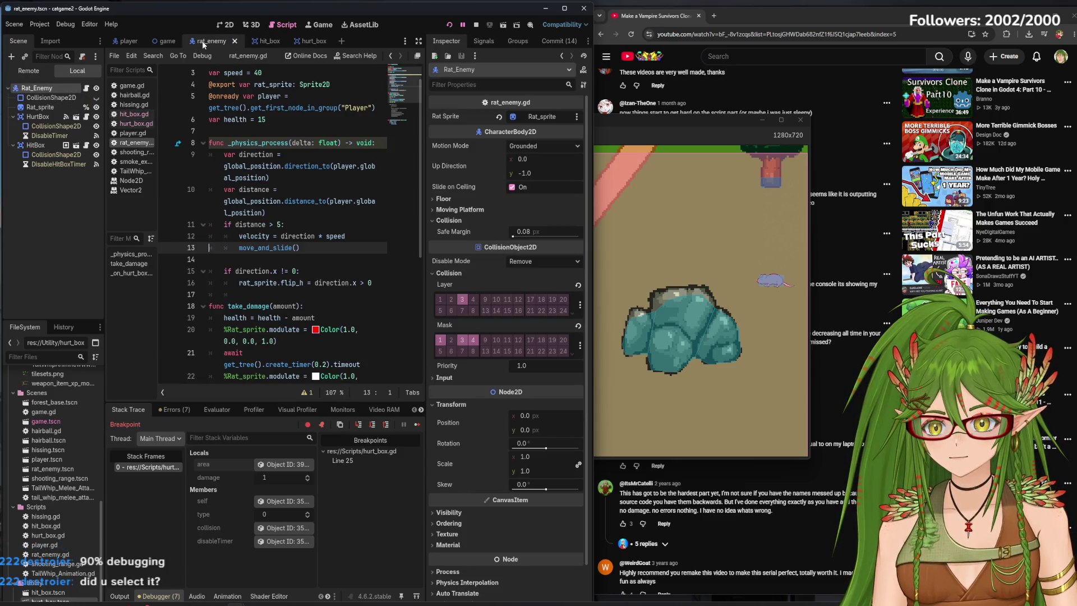
click(128, 41)
click(310, 42)
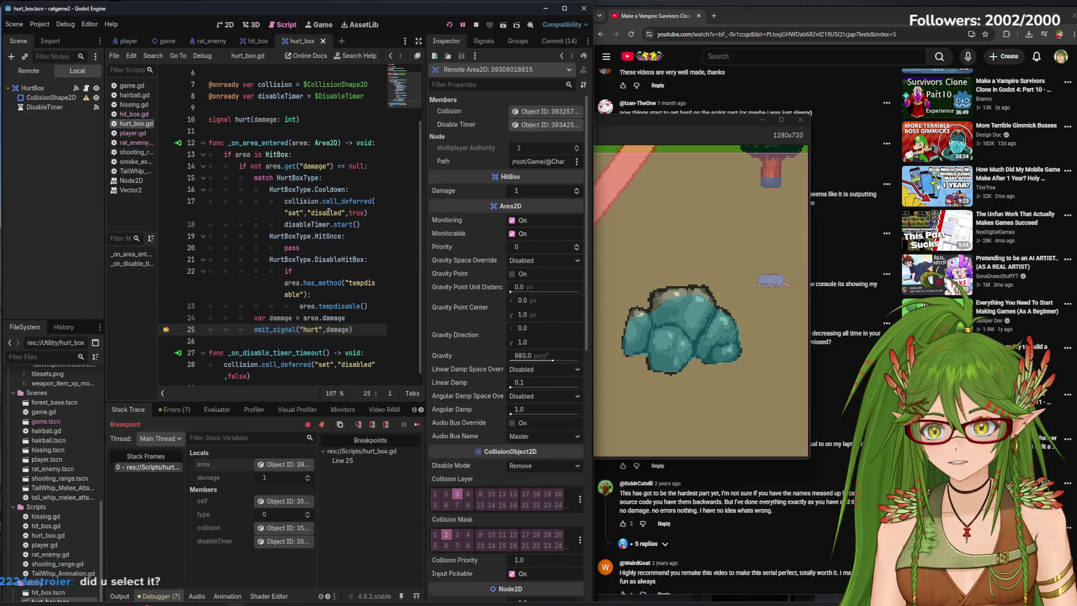
scroll(328, 212, up, 2)
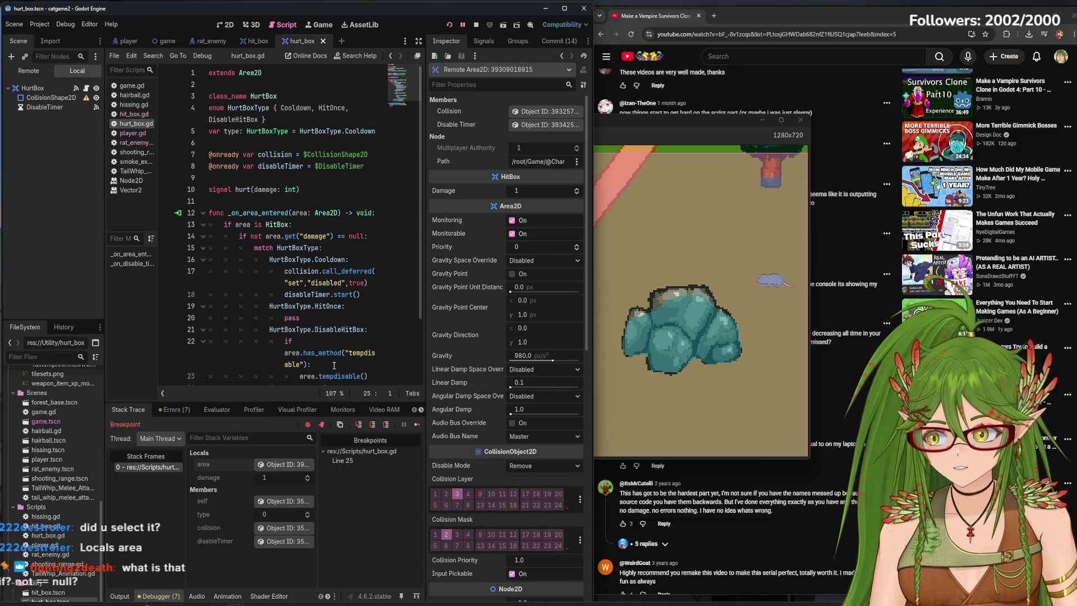
Edit the == comparison in line 14's damage check, widening the node properties panel.
click(332, 236)
click(338, 236)
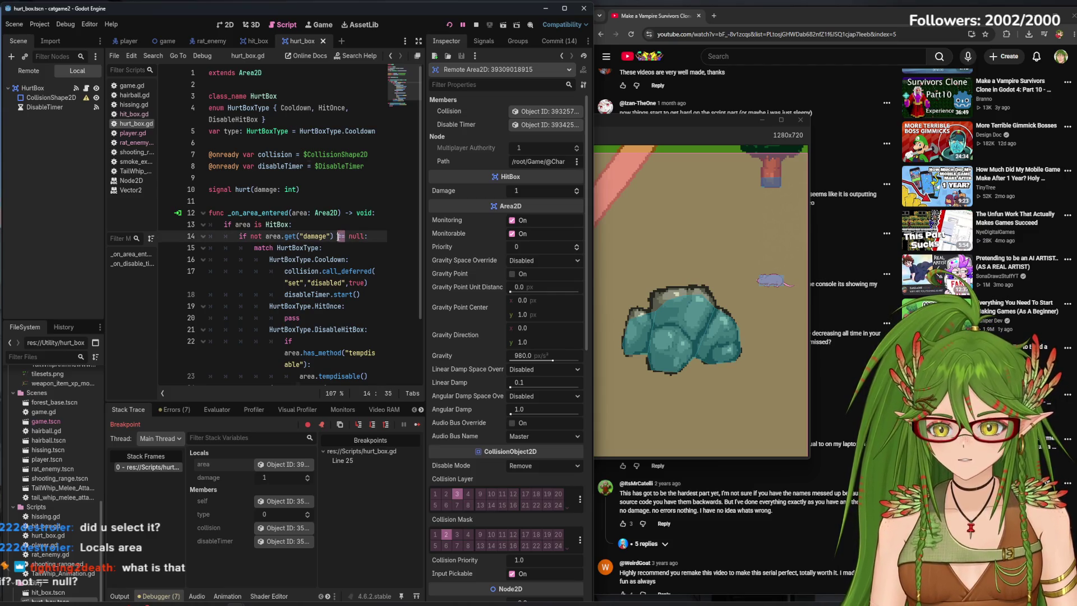
drag(339, 236, 348, 236)
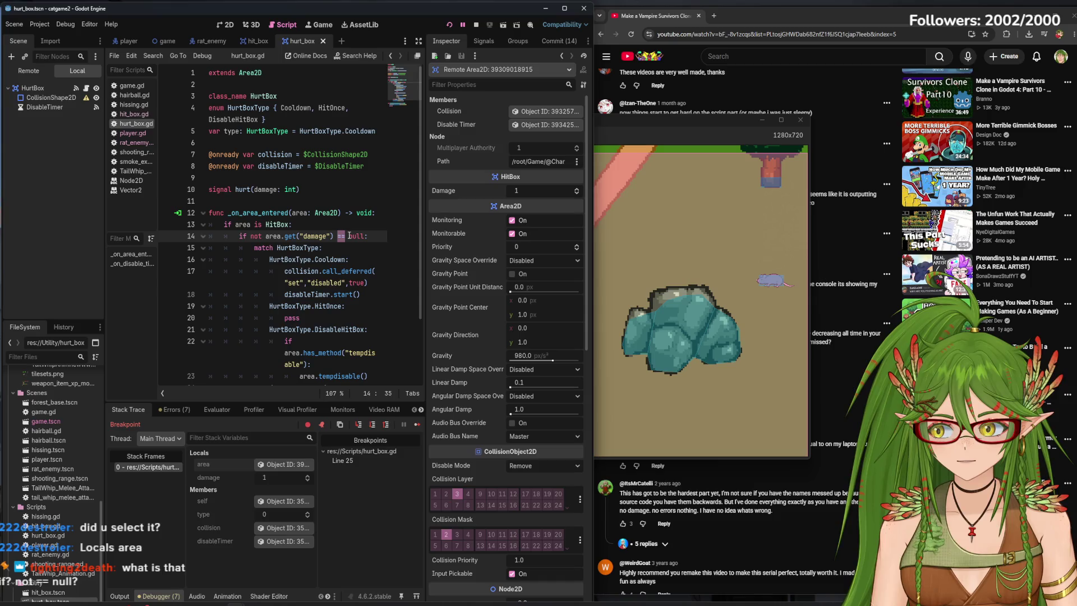
click(349, 236)
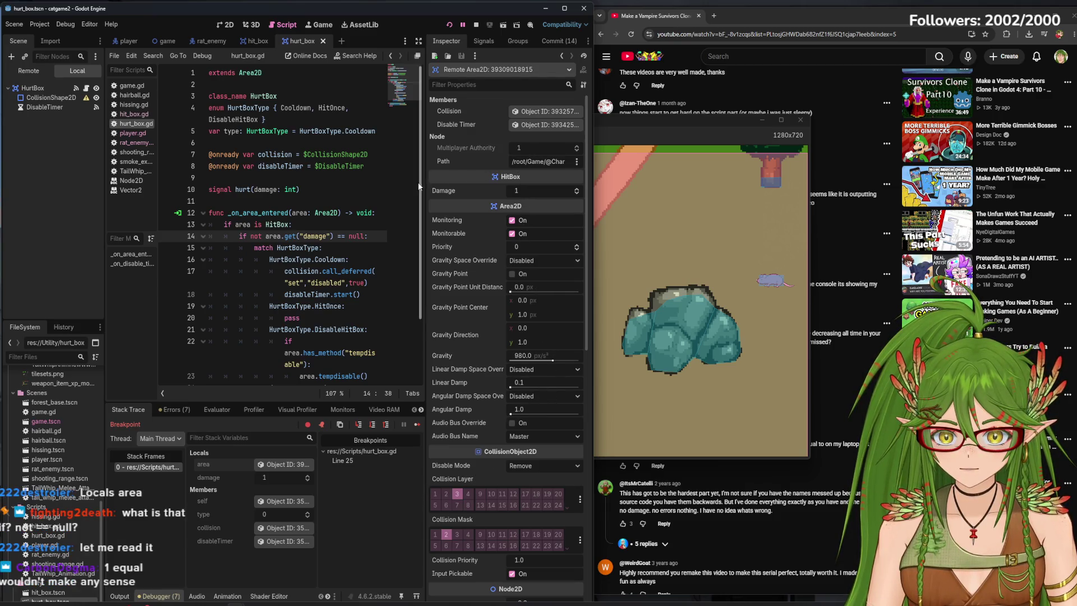
mouse_move(426, 180)
mouse_down()
mouse_move(389, 178)
mouse_move(412, 179)
mouse_up()
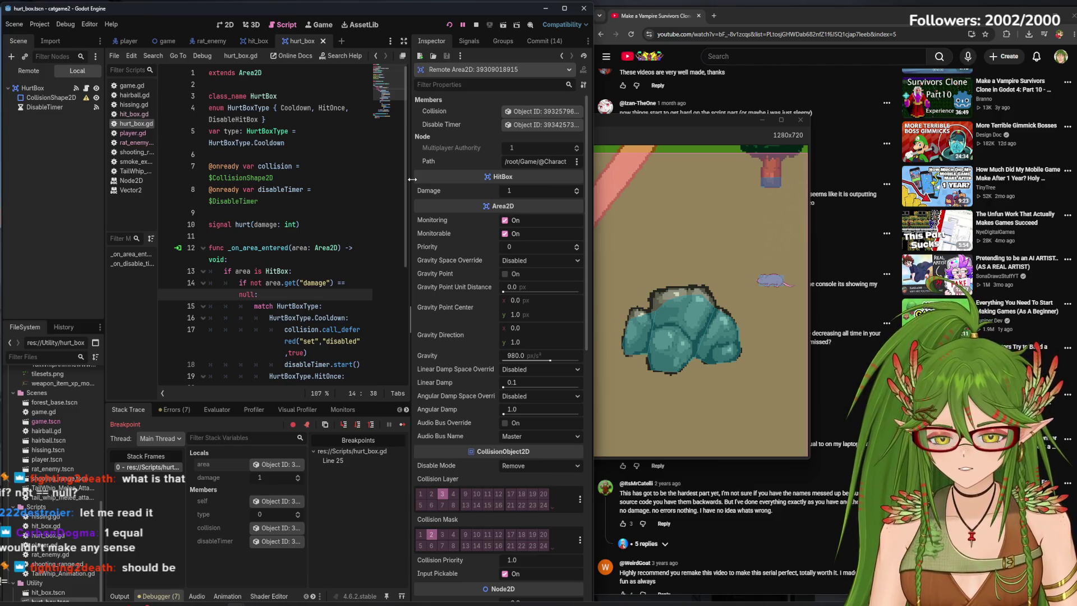
click(359, 288)
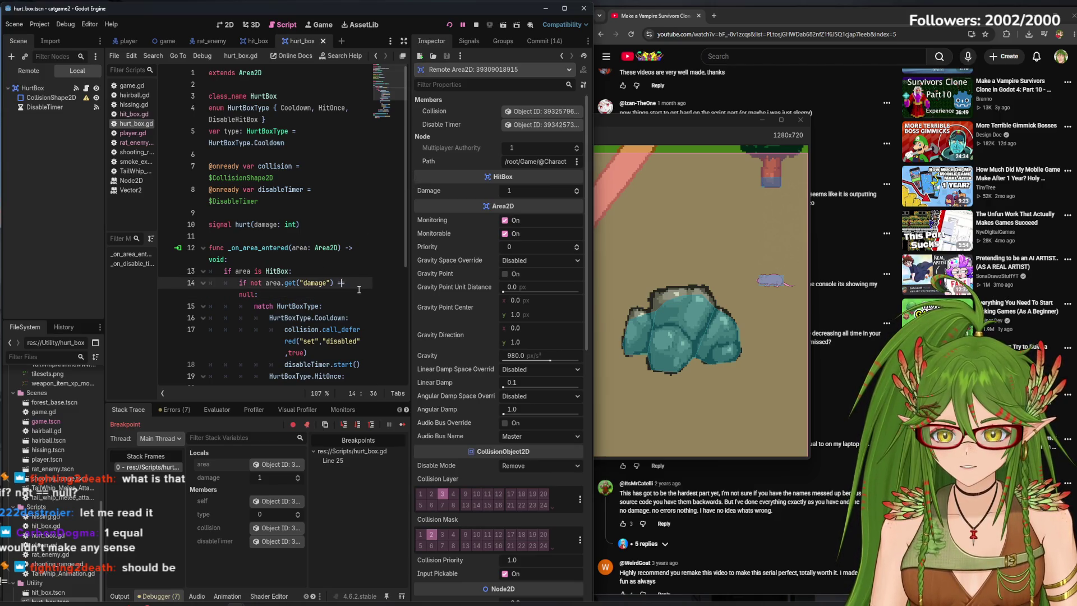
key(BackSpace)
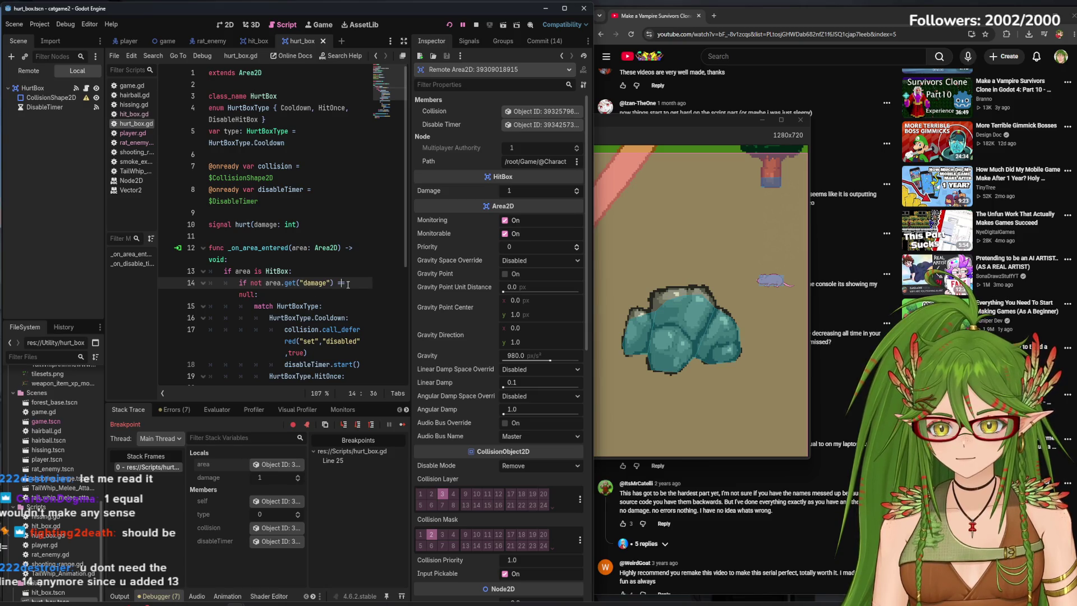
Delete the damage null-check and its empty line 14, then resume the game.
mouse_move(305, 284)
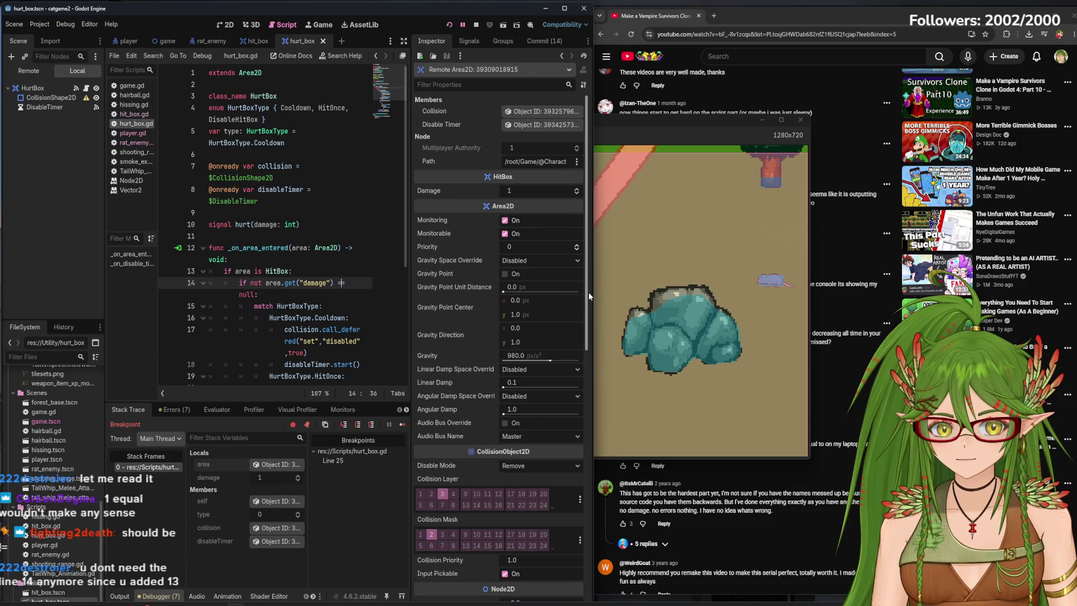
drag(588, 291, 582, 555)
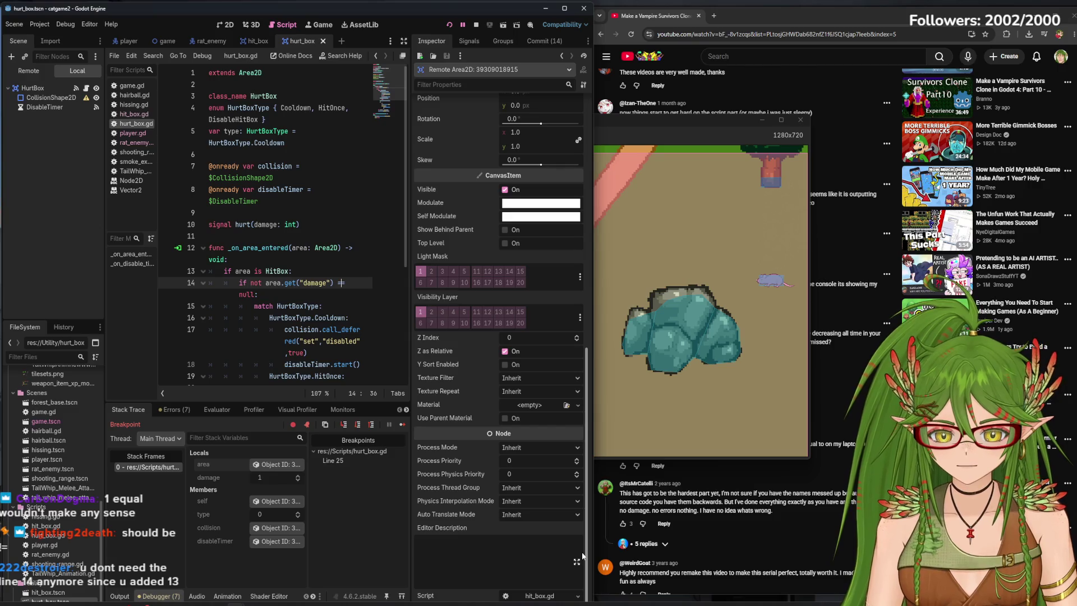
drag(585, 555, 636, 238)
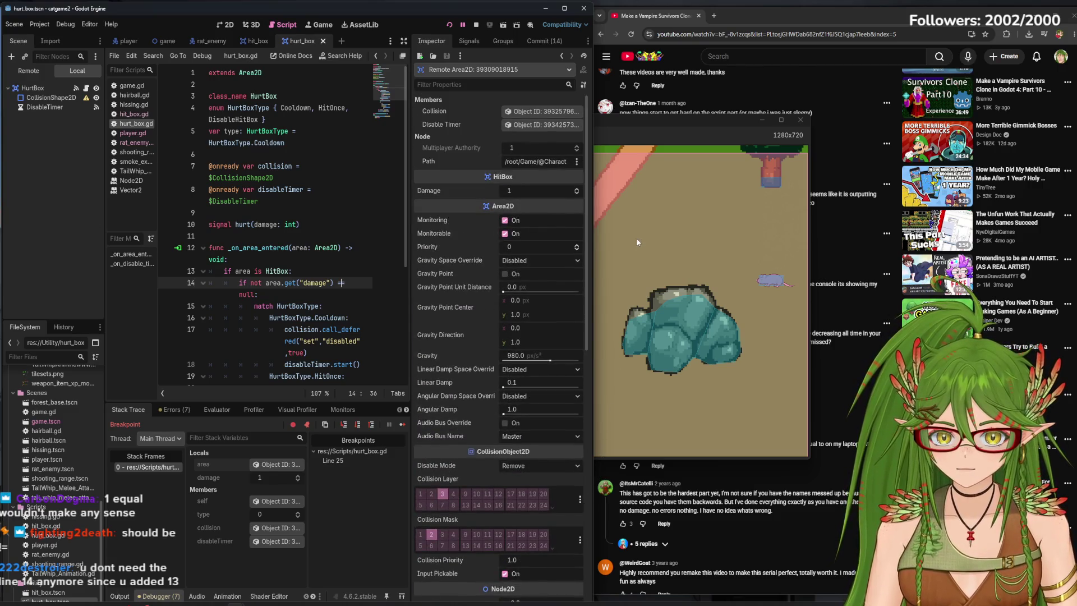
mouse_move(301, 327)
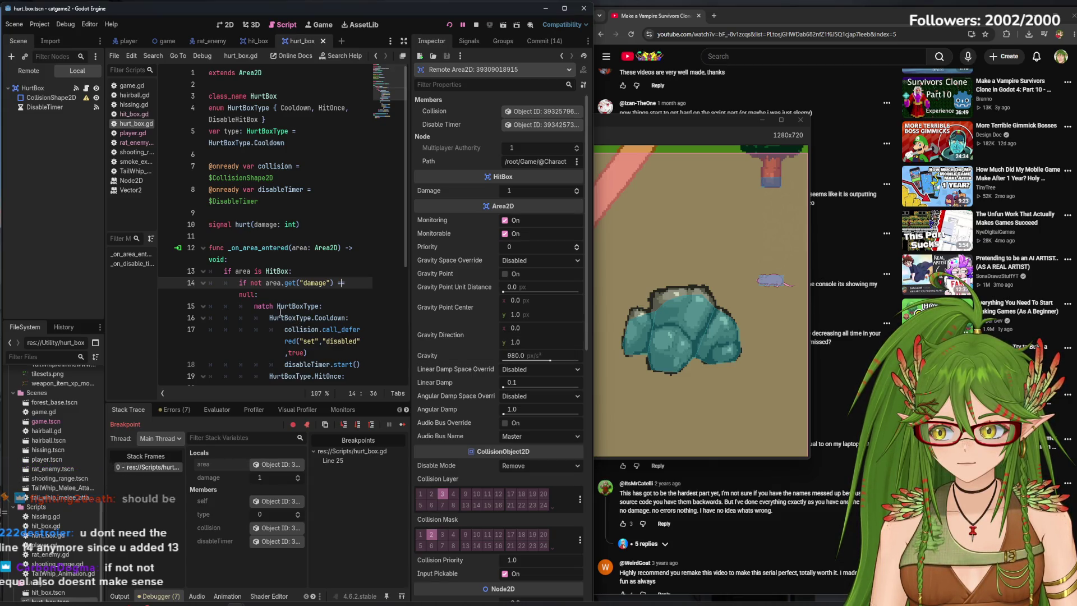
mouse_move(280, 312)
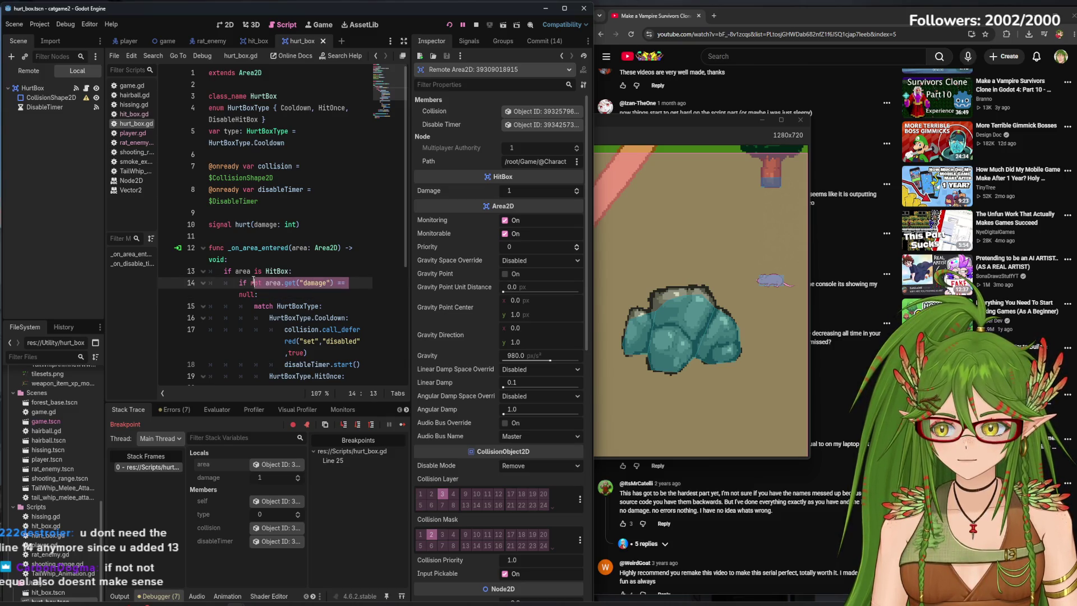
drag(246, 278, 231, 282)
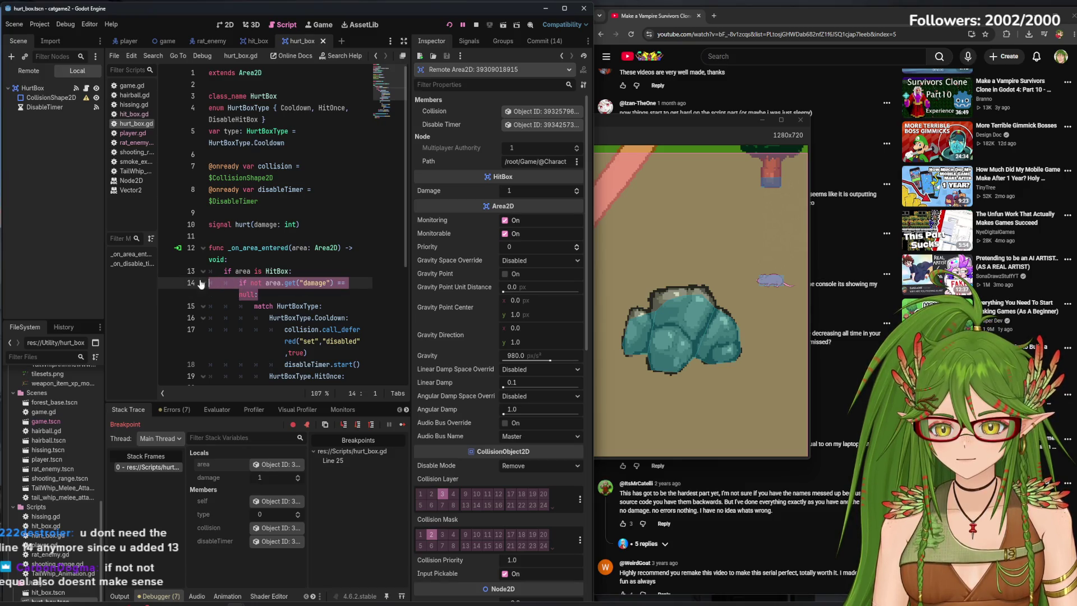
key(BackSpace)
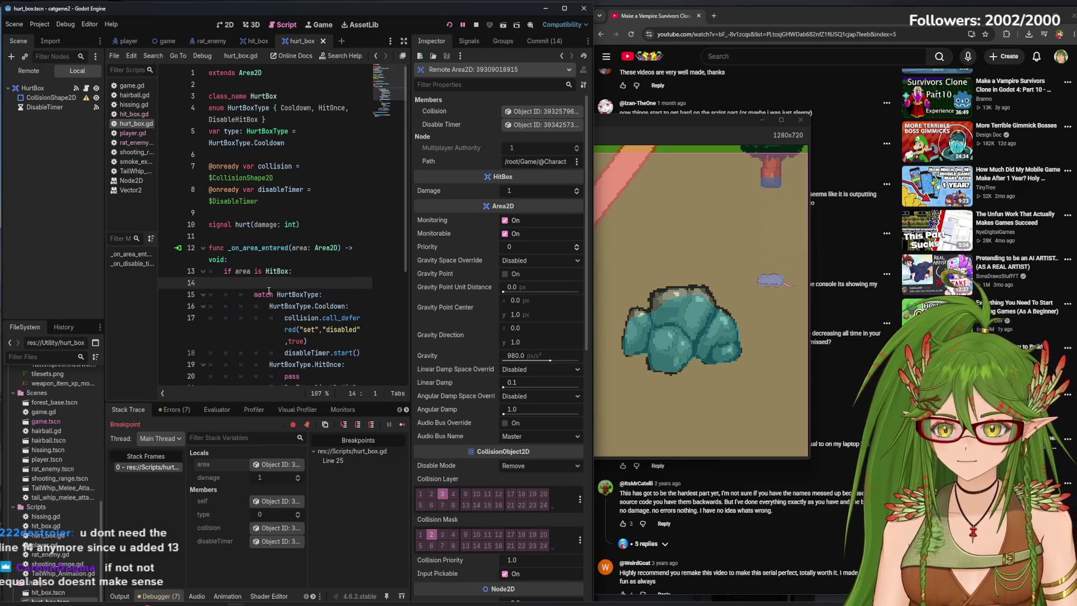
key(BackSpace)
key(F12)
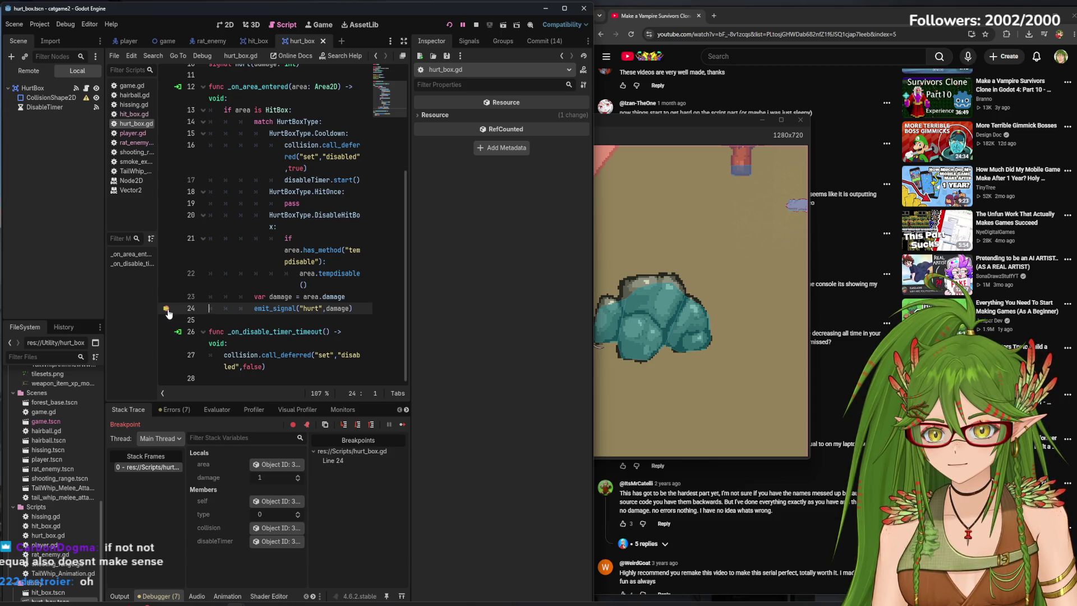
Restart the game, steer the cat into the rats until health reads 97.0, then close it.
click(471, 25)
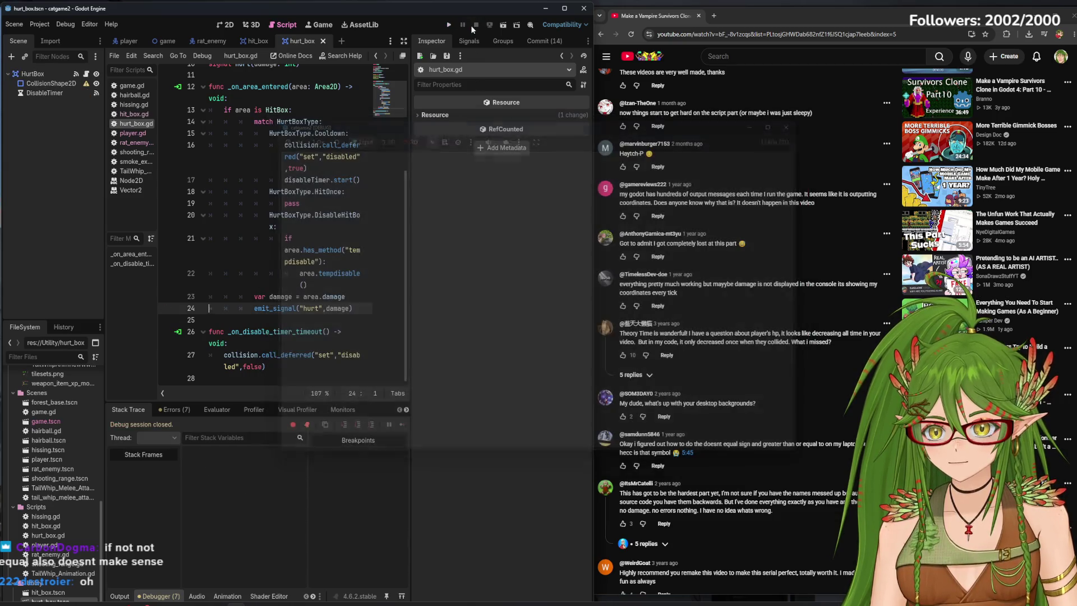
click(449, 24)
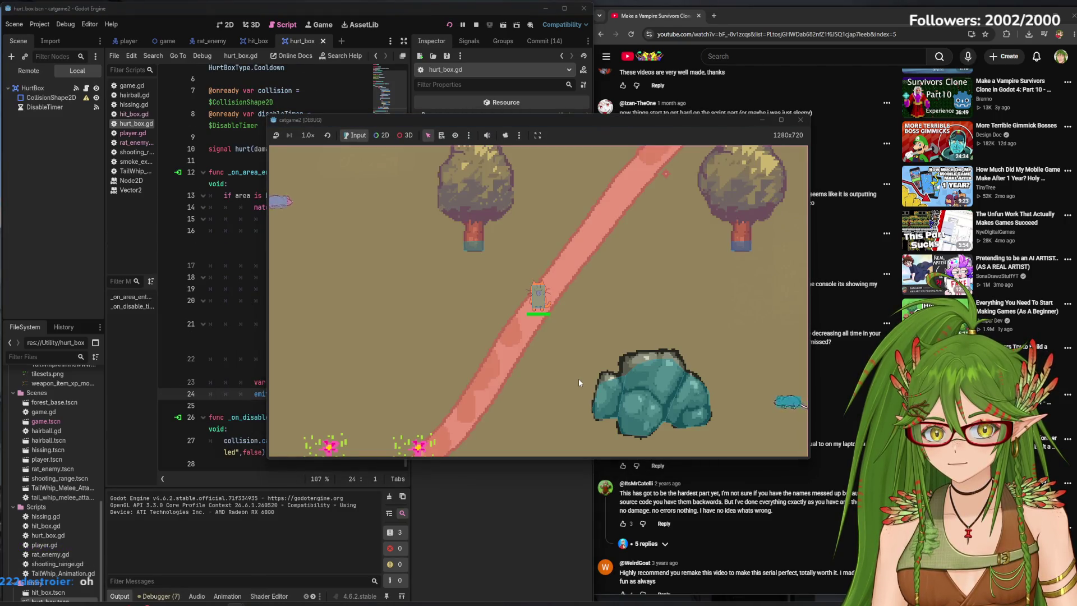
key(d)
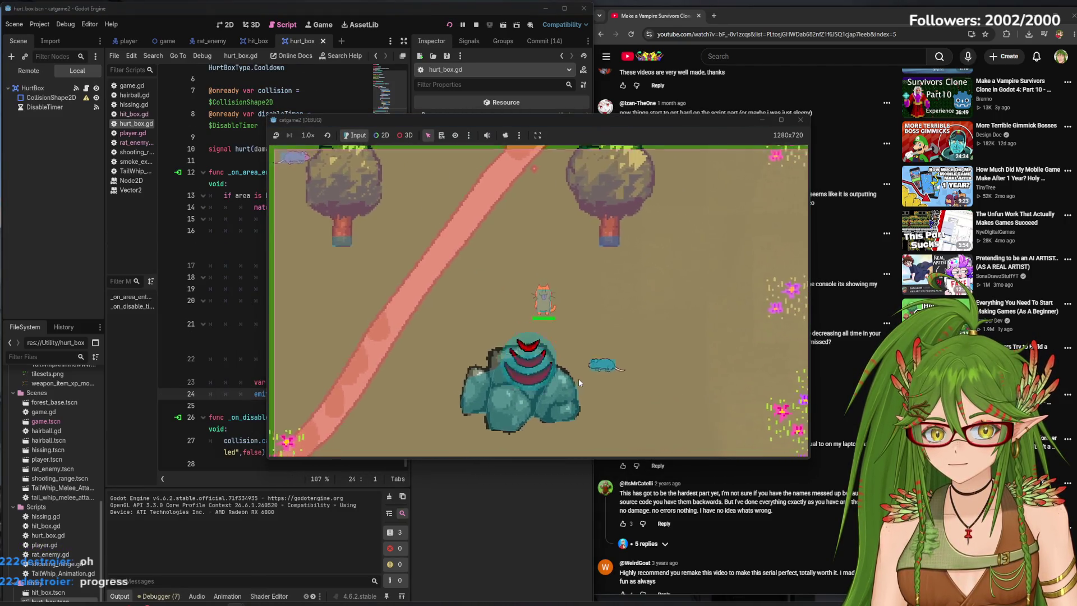
key(d)
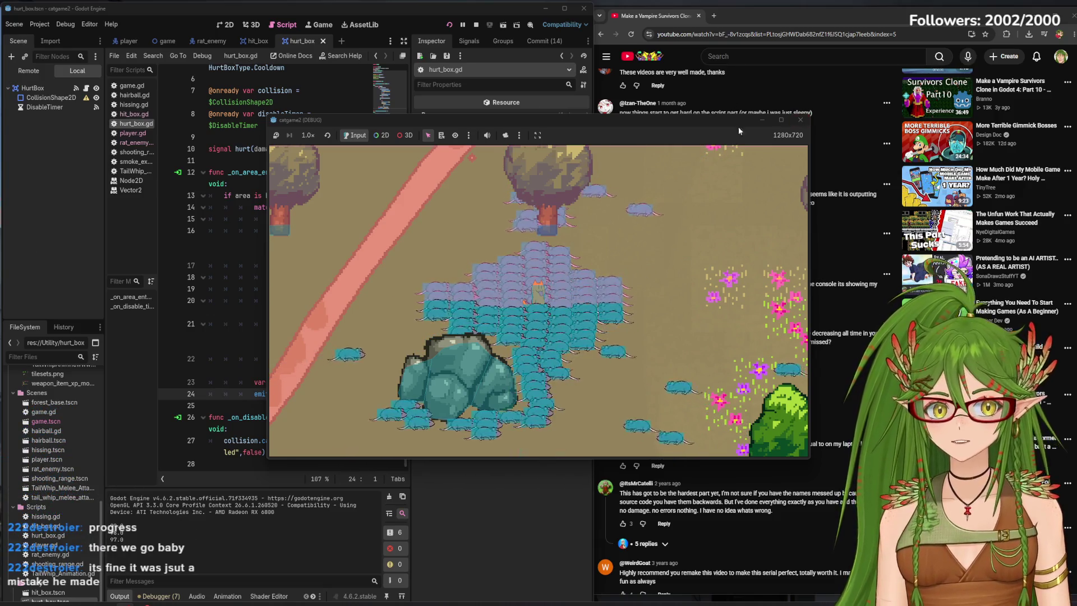
drag(701, 122, 660, 129)
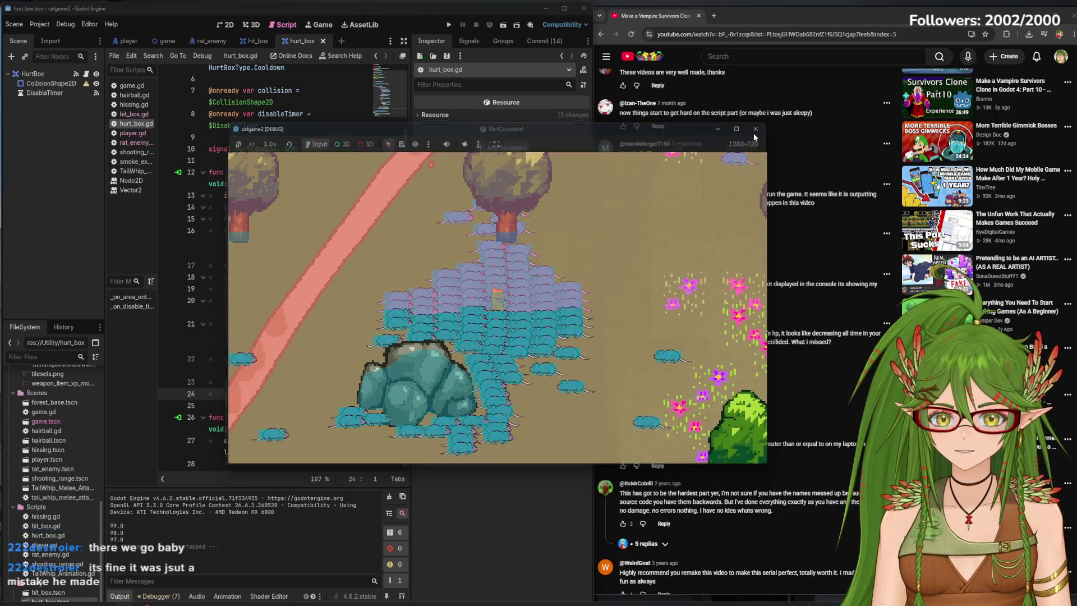
click(760, 128)
scroll(701, 324, up, 15)
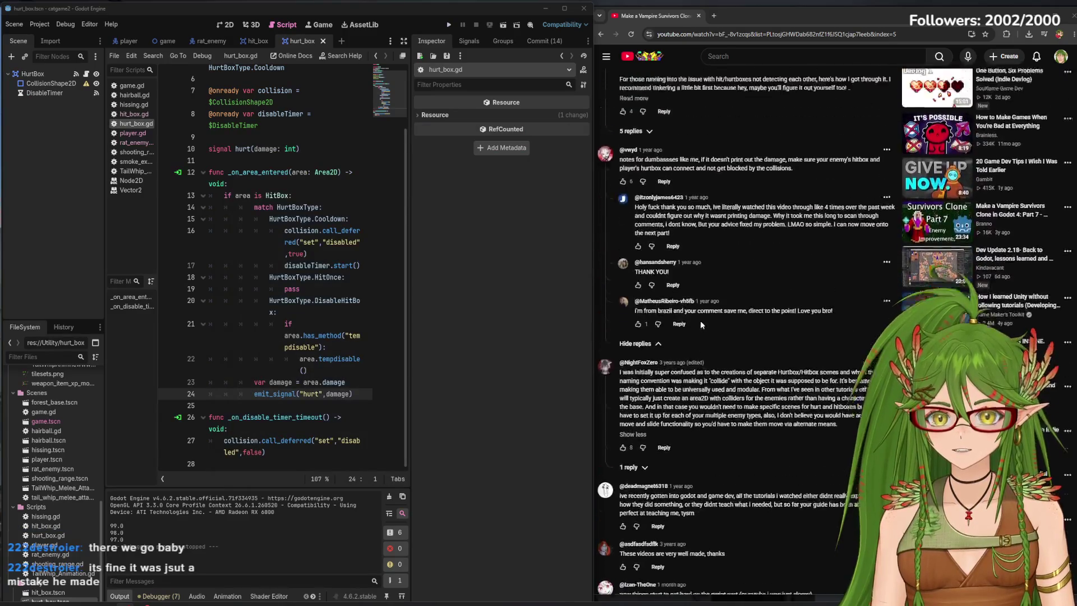
Watch the tutorial from about 15:24, pause it, and relaunch the game with F5.
scroll(700, 321, up, 4)
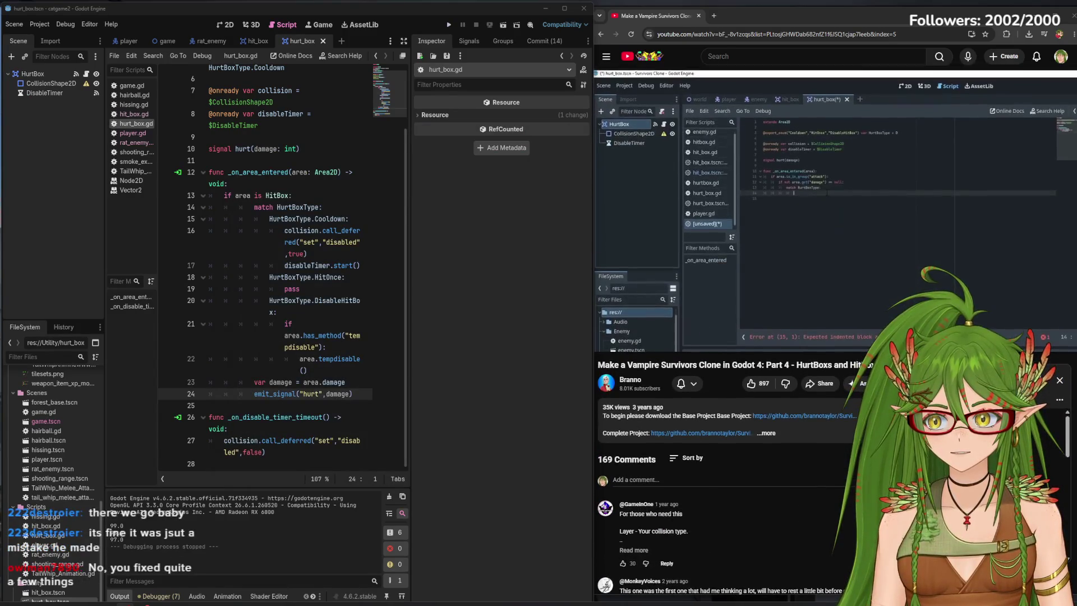
click(724, 260)
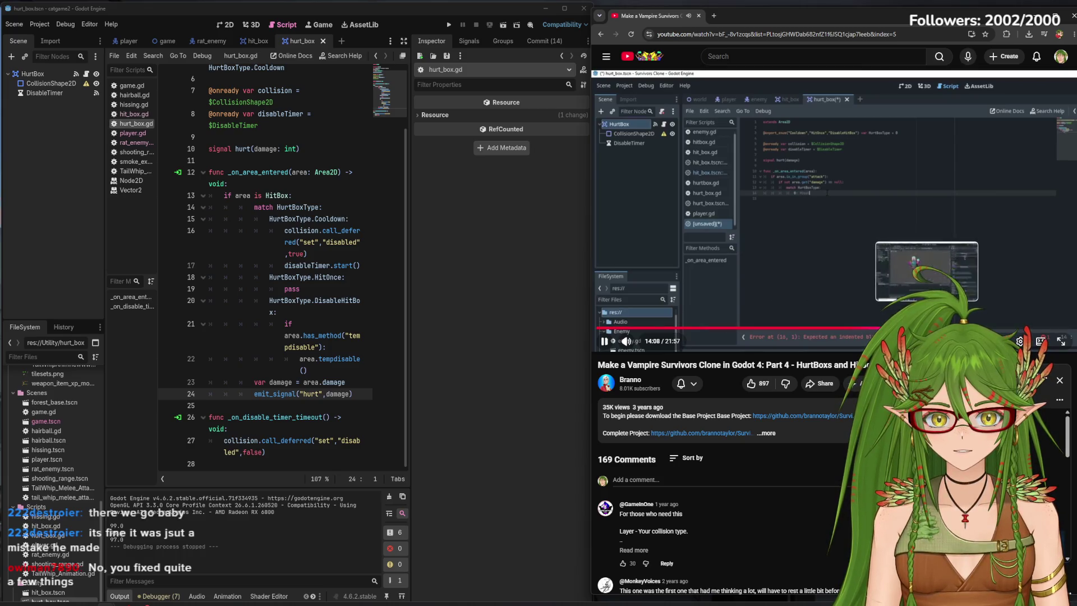
click(928, 327)
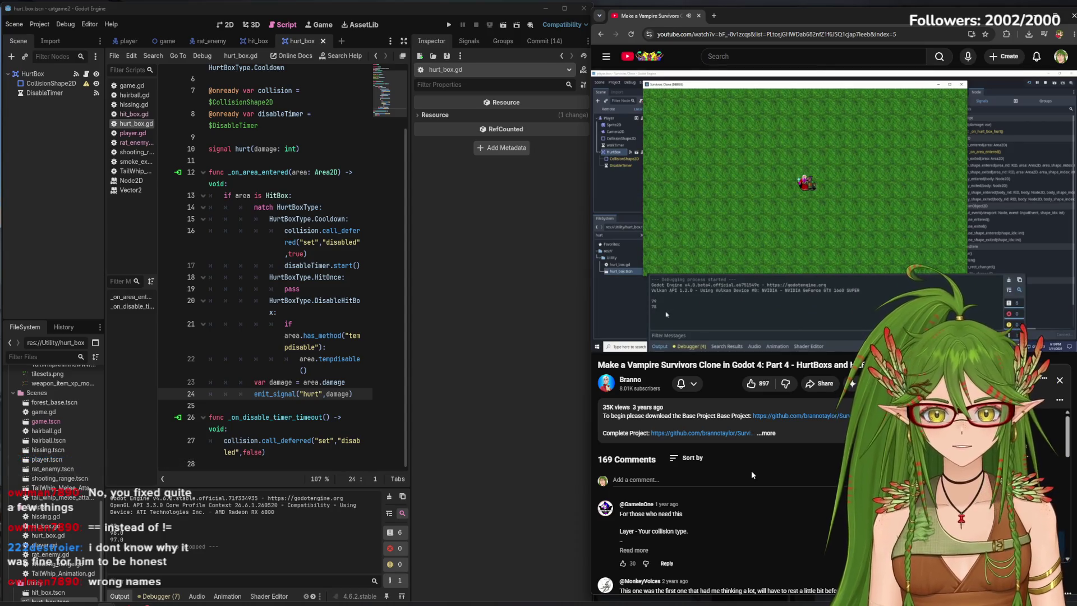
mouse_move(661, 317)
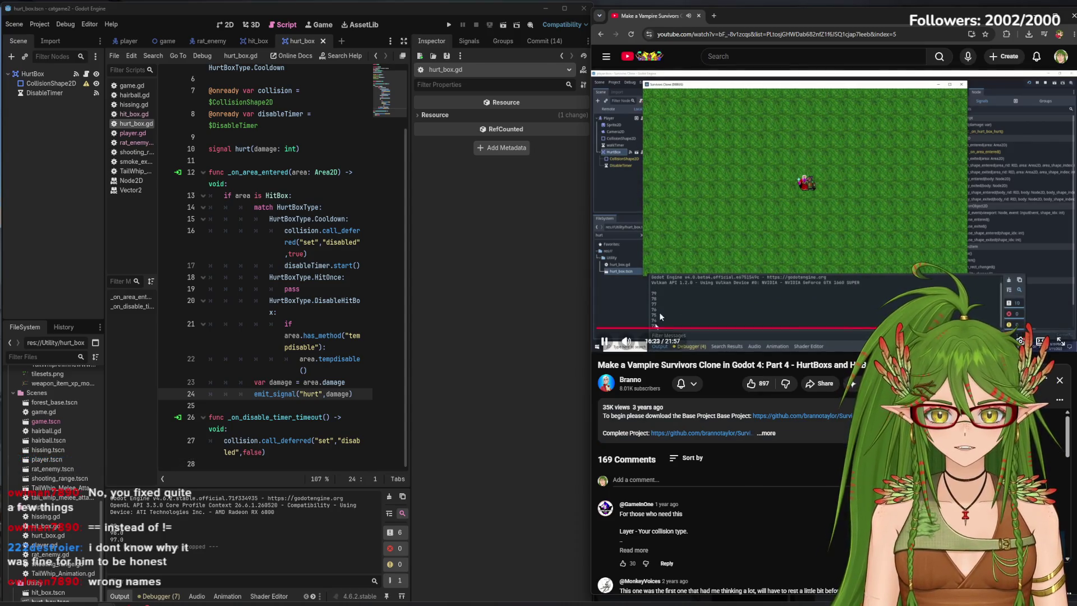
click(633, 310)
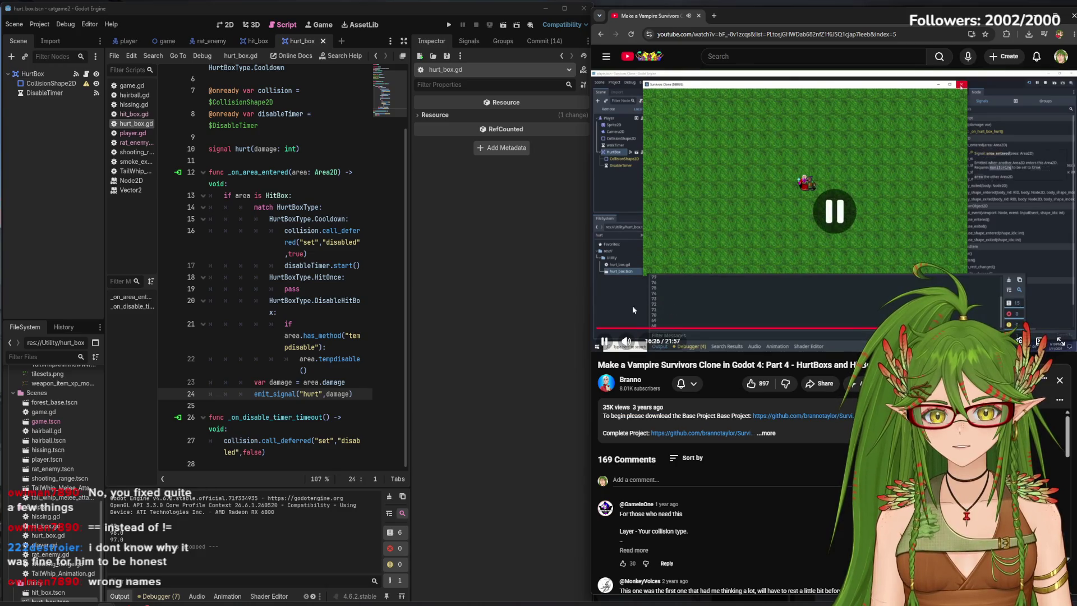
key(F5)
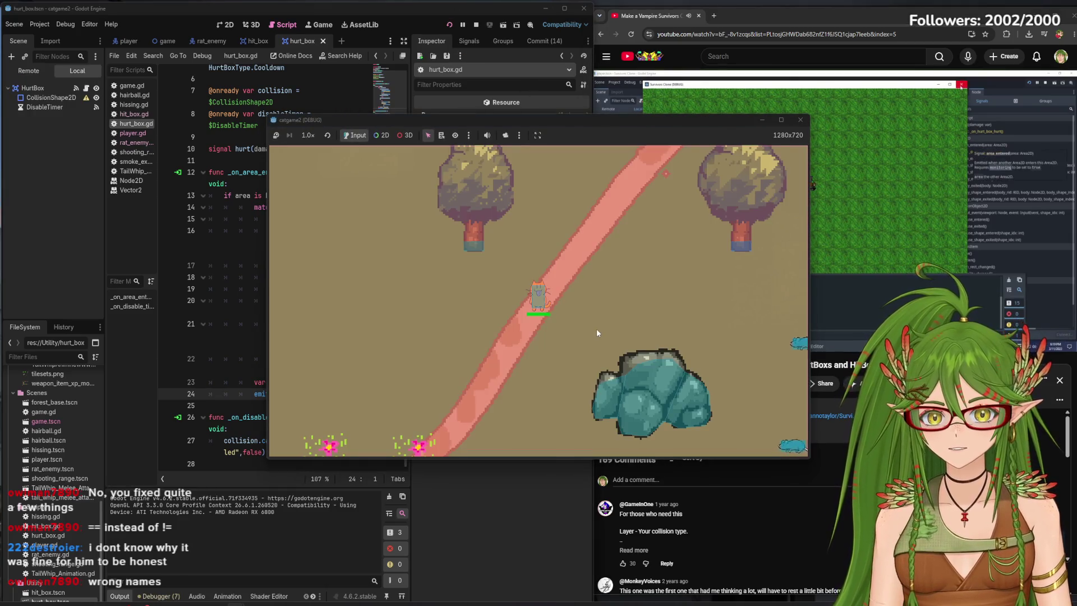
Stop the game, inspect DisableTimer and DisableHitBoxTimer, check HitBox's groups, and rerun.
key(d)
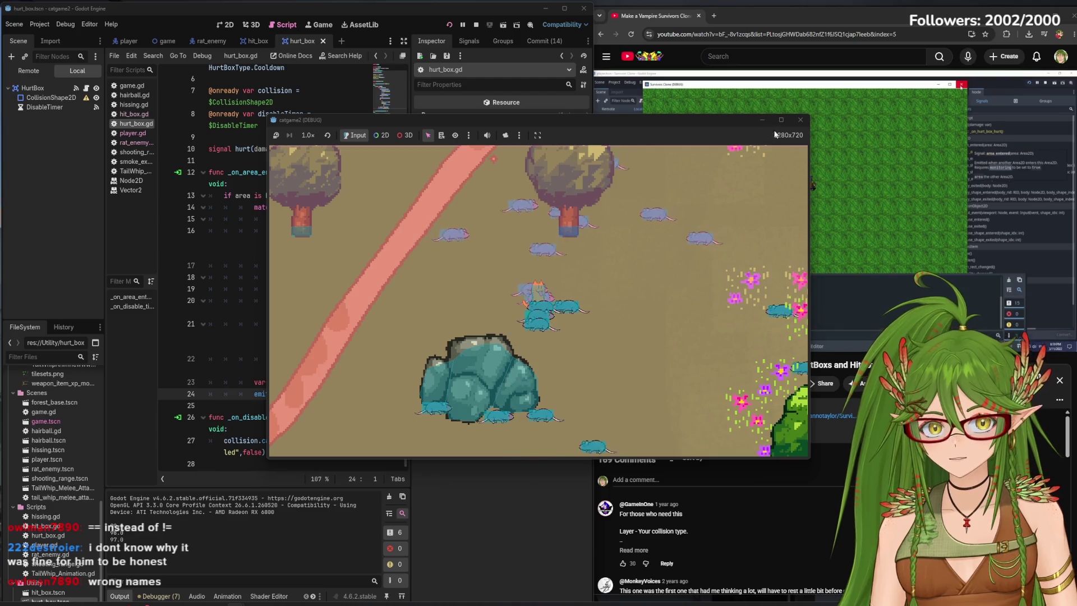
key(F8)
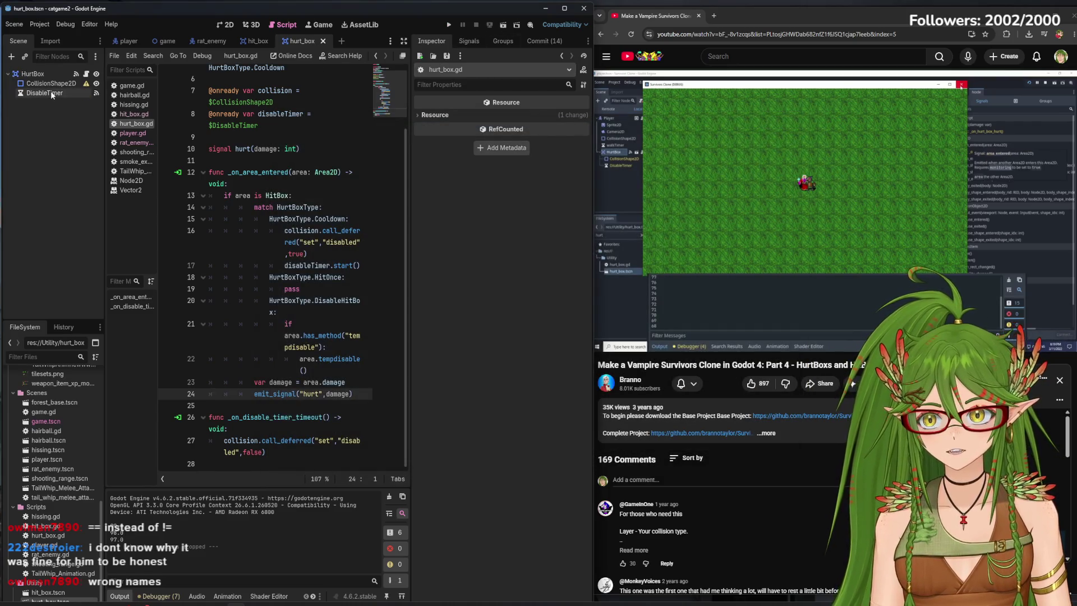
click(51, 94)
click(267, 41)
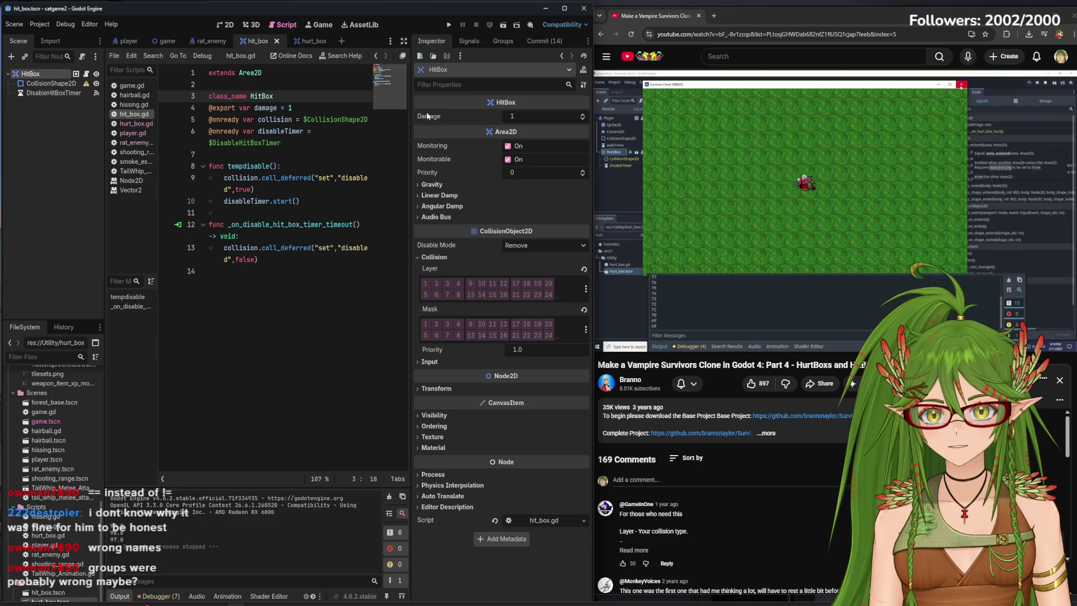
click(45, 94)
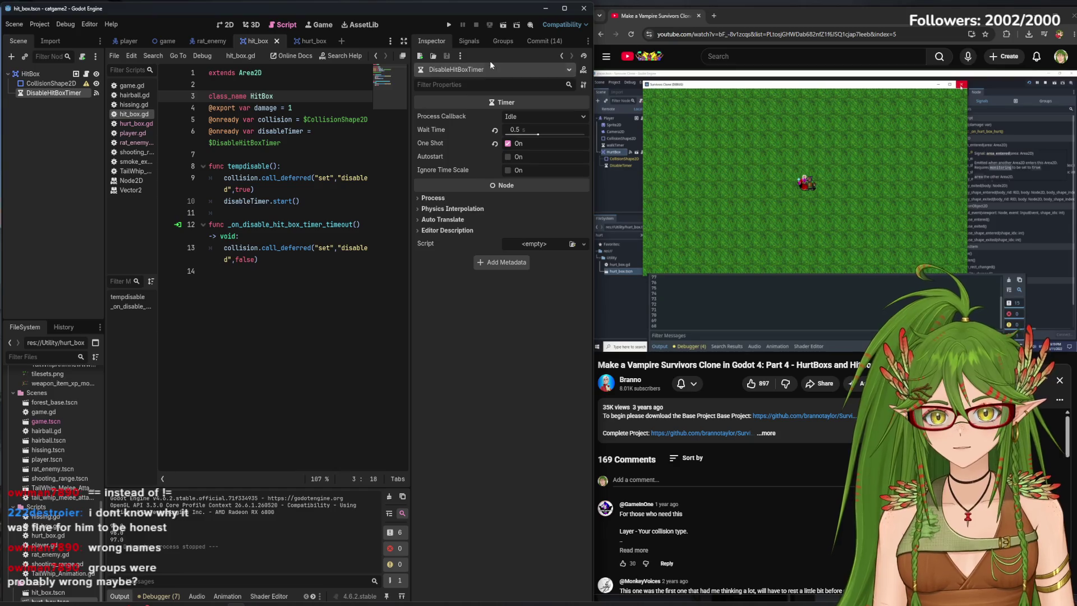
click(501, 41)
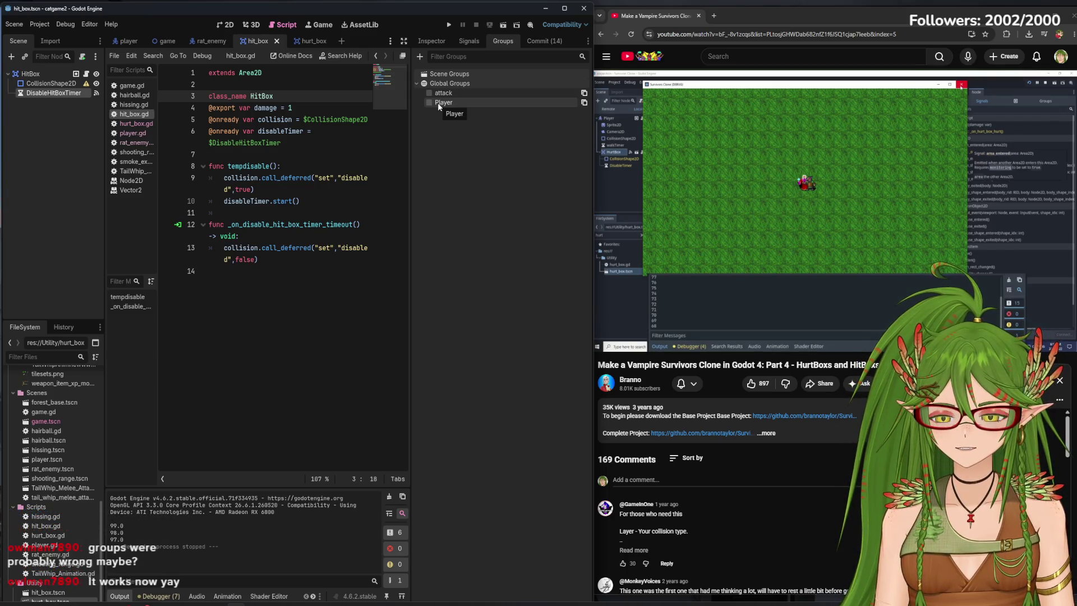
click(448, 25)
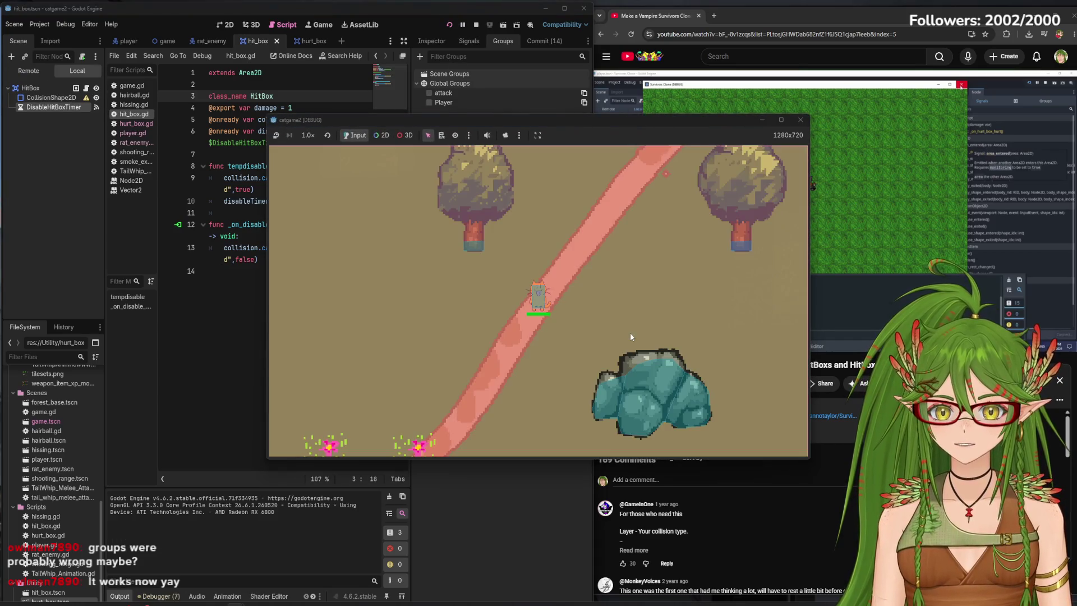
Move the cat among the rats with WASD as health falls to 57.0, then close the game.
key(a)
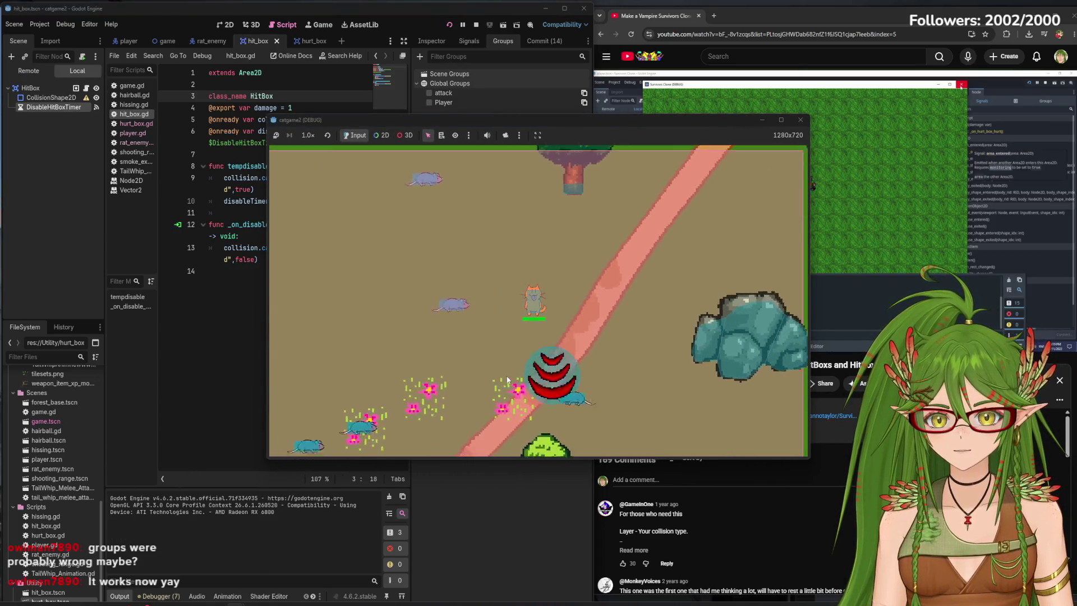
key(d)
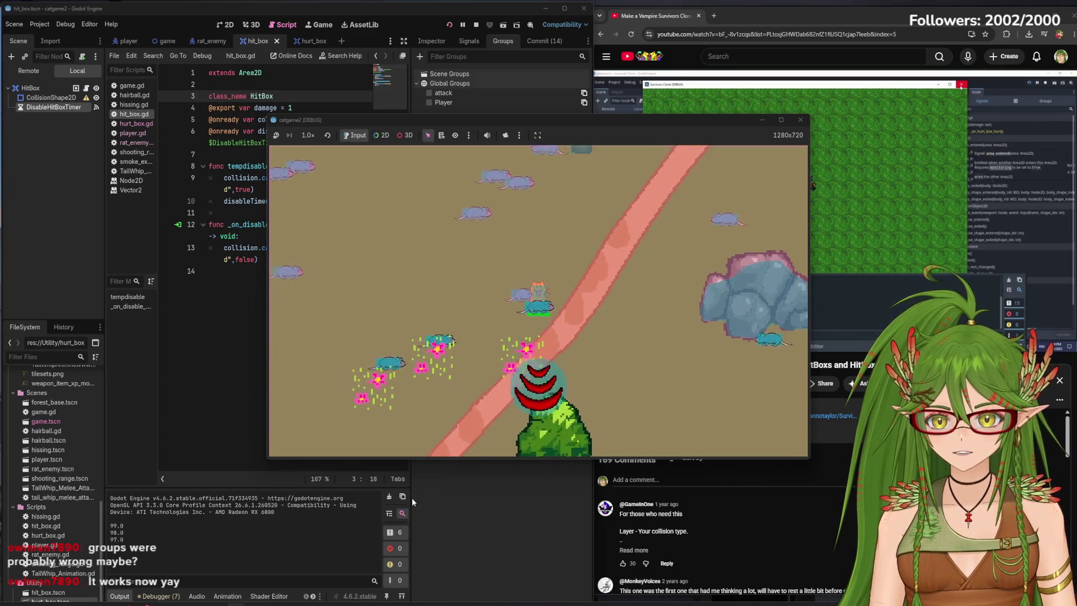
key(w)
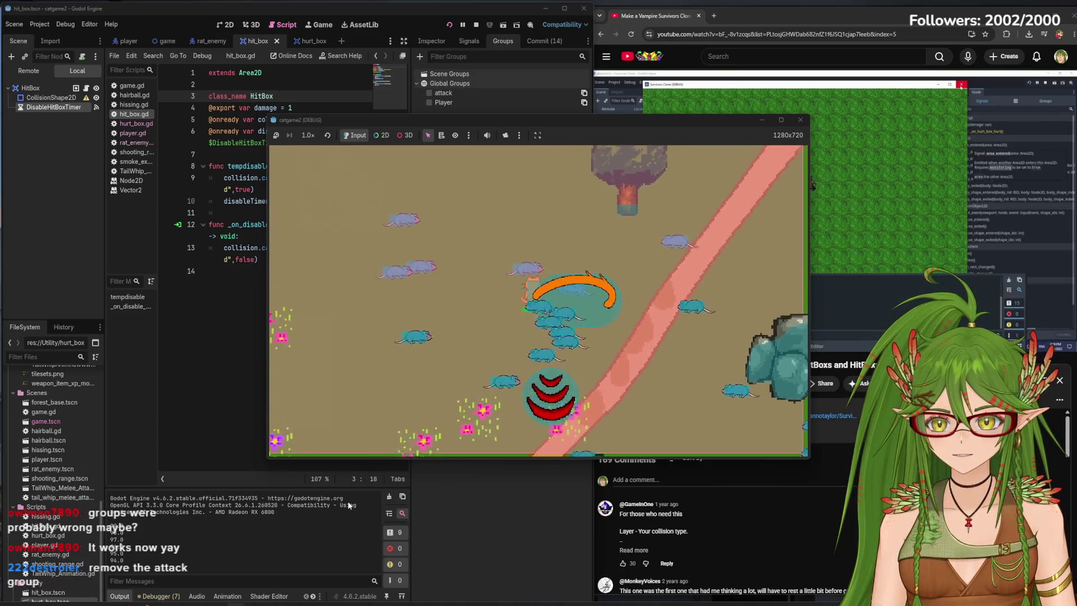
key(s)
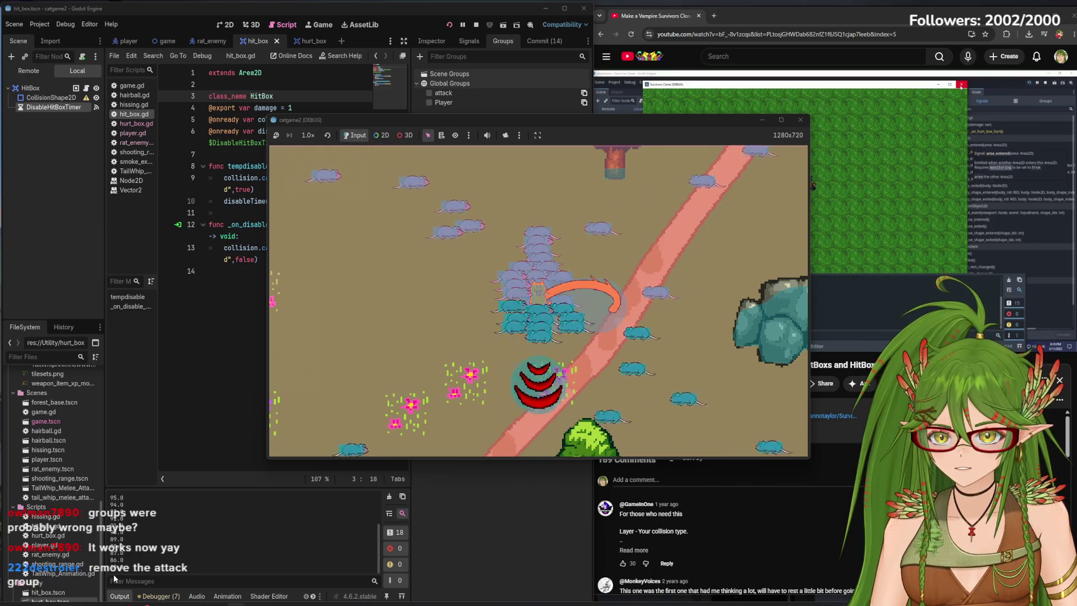
key(w)
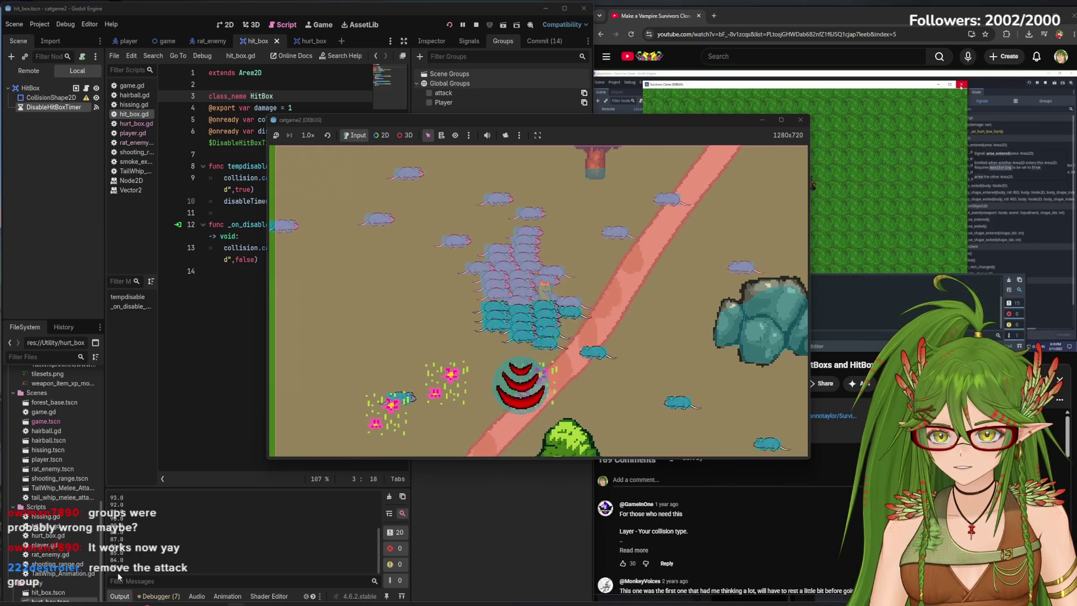
key(s)
key(d)
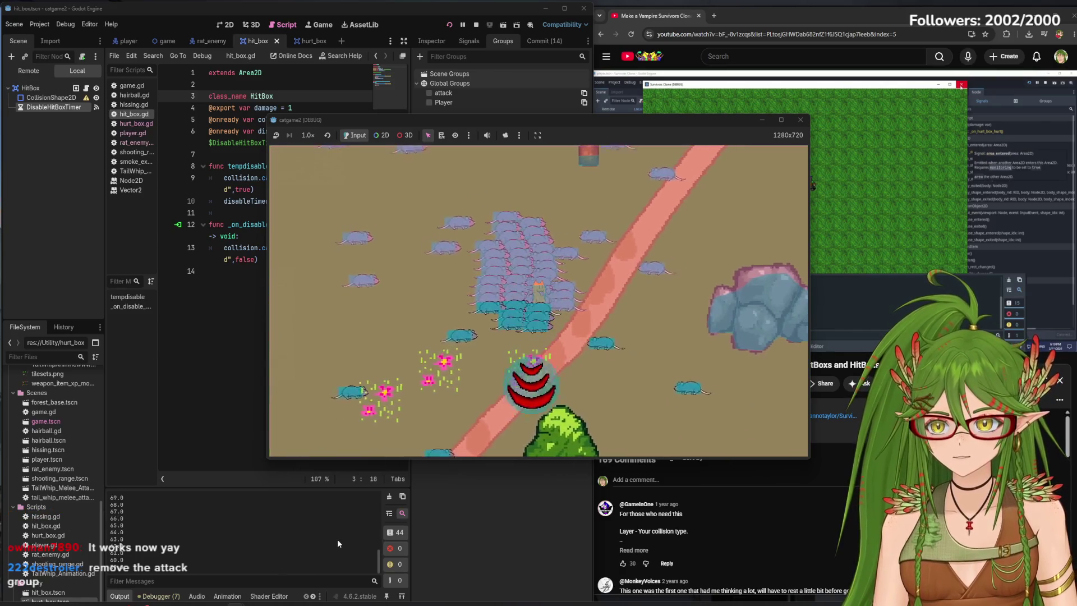
click(801, 121)
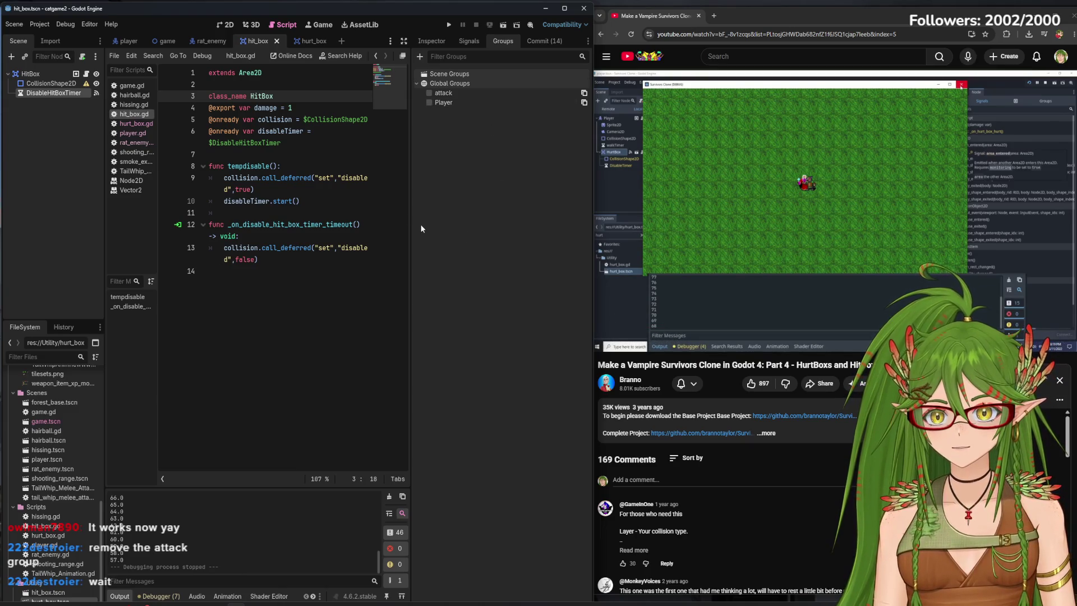
click(310, 41)
scroll(295, 265, down, 3)
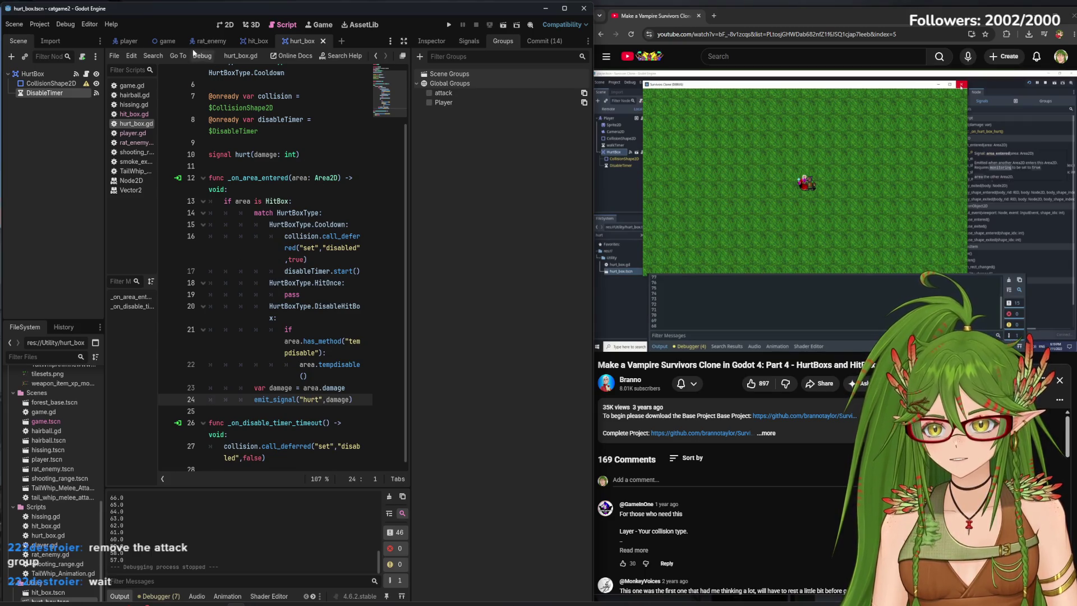
click(129, 41)
scroll(333, 308, down, 4)
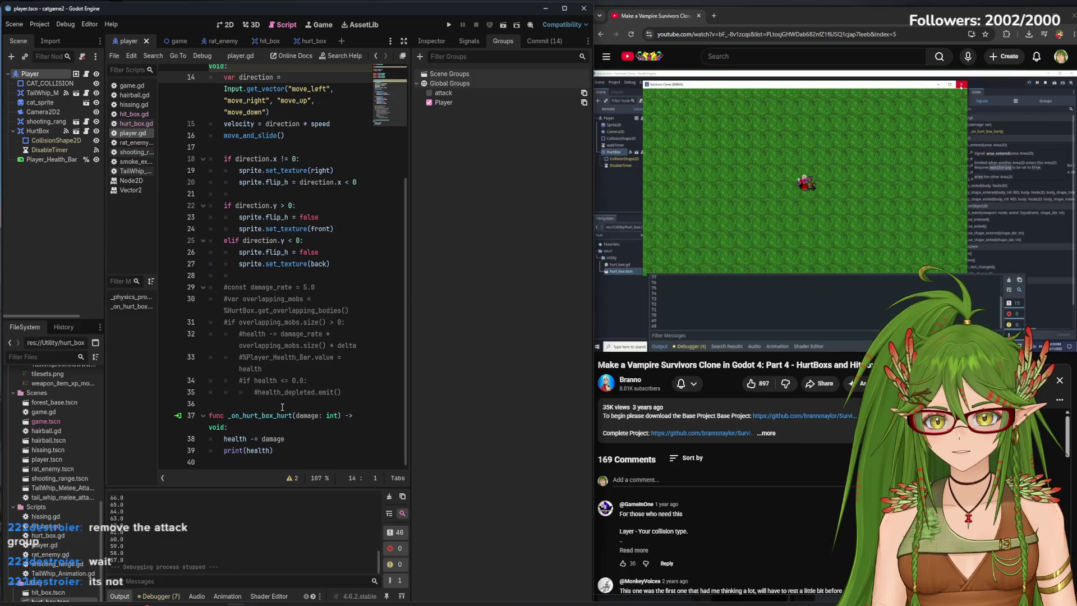
click(171, 41)
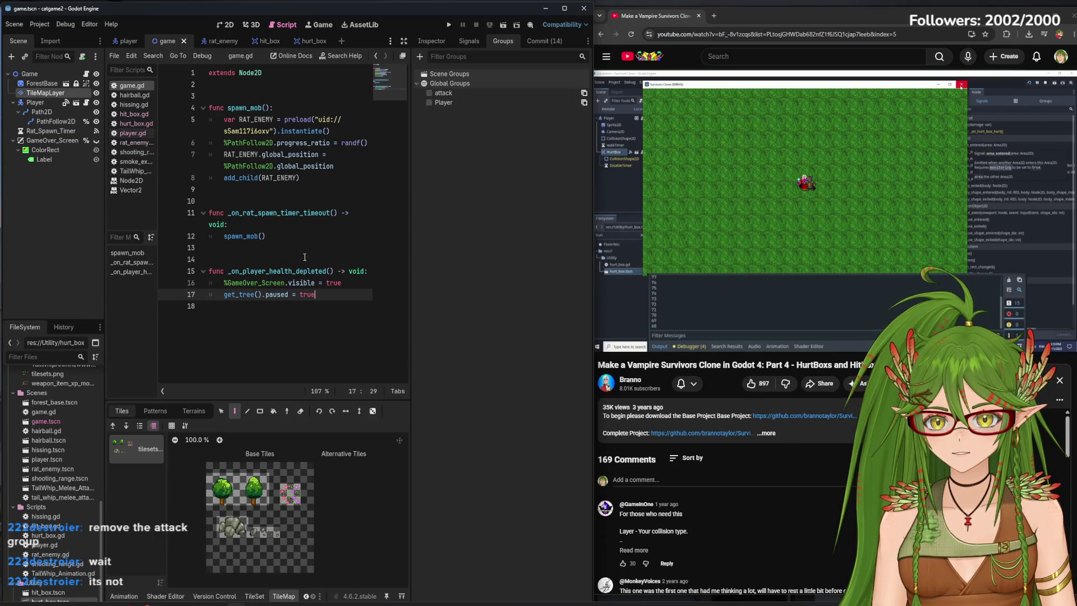
click(217, 42)
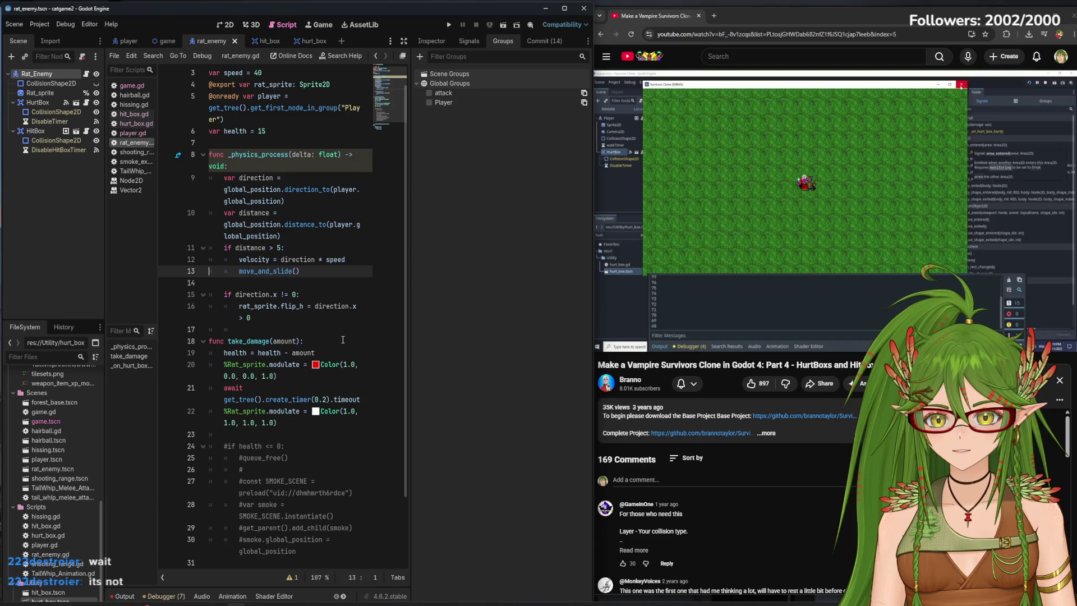
scroll(343, 340, down, 3)
scroll(291, 169, up, 4)
scroll(279, 127, down, 2)
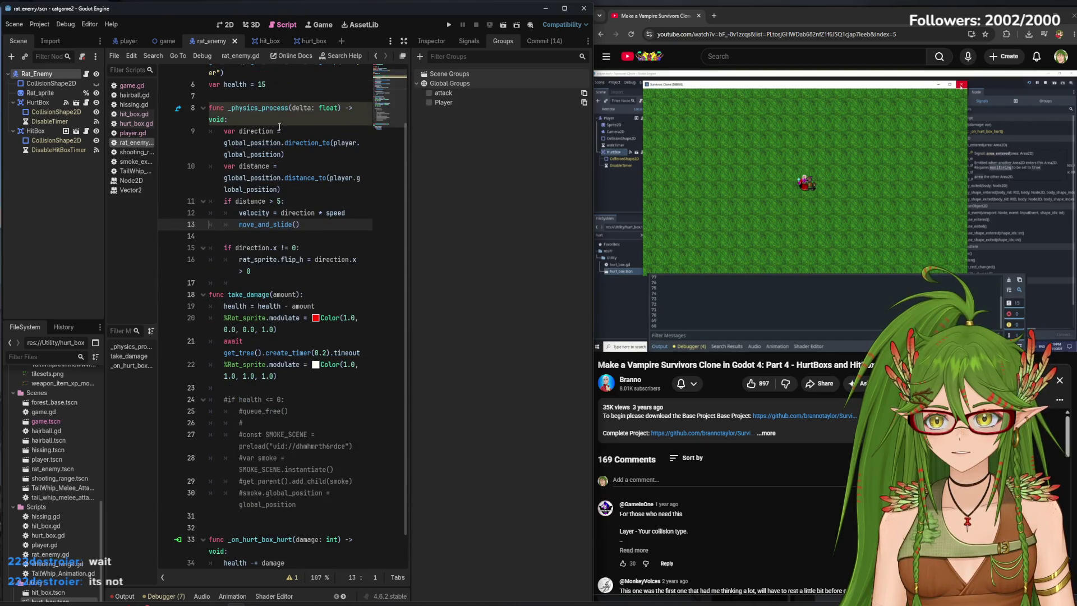
click(272, 42)
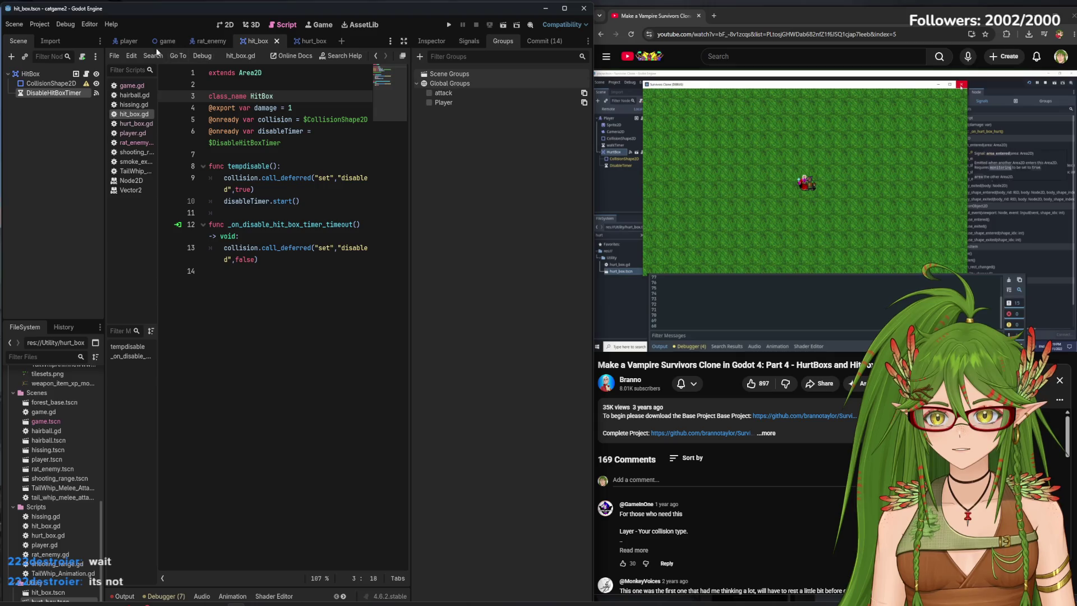
click(126, 42)
click(259, 42)
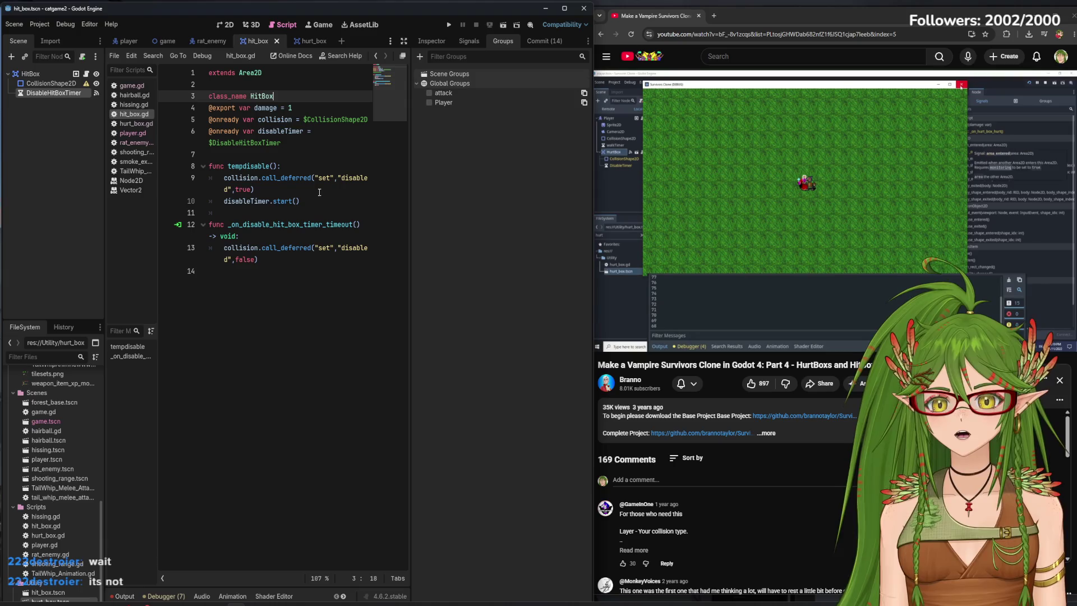
Delete the global 'attack' group, leaving only Player.
right_click(481, 91)
click(502, 119)
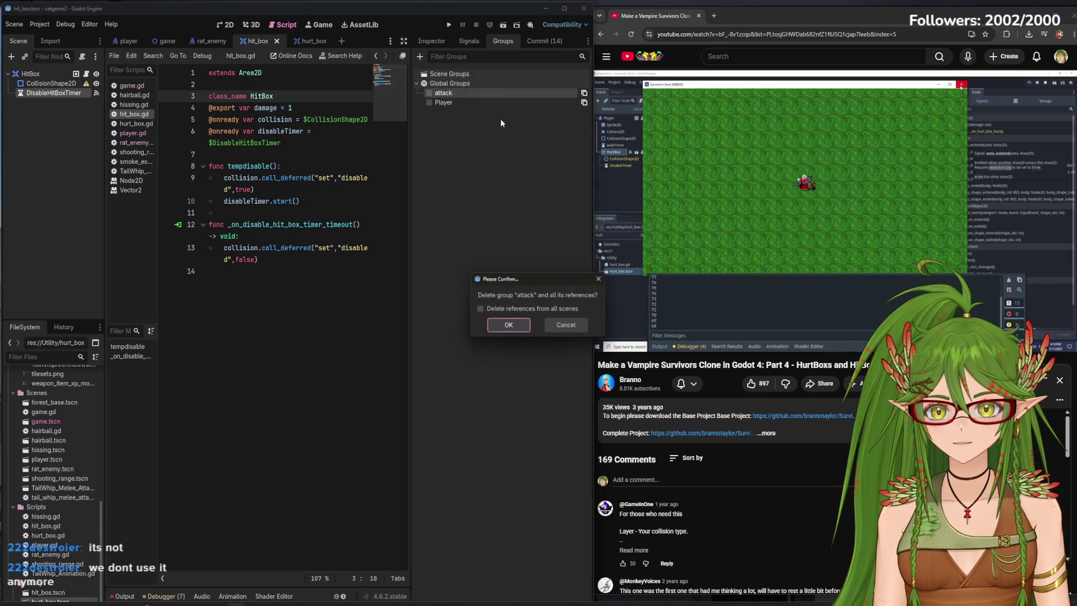
click(508, 325)
Playtest briefly without the attack group, then stop the game.
click(450, 25)
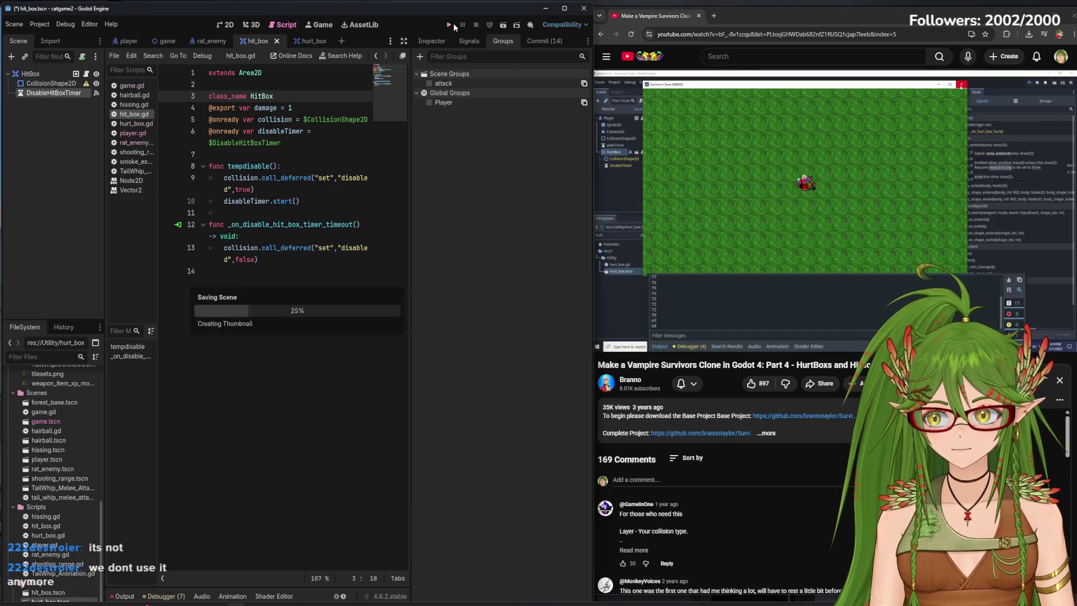
key(s)
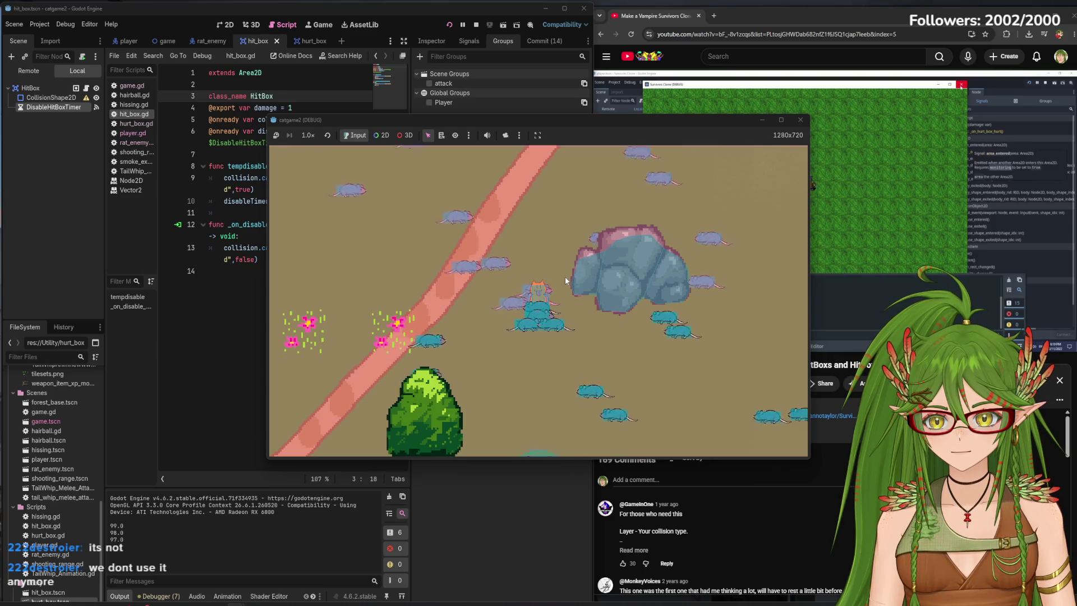
key(F8)
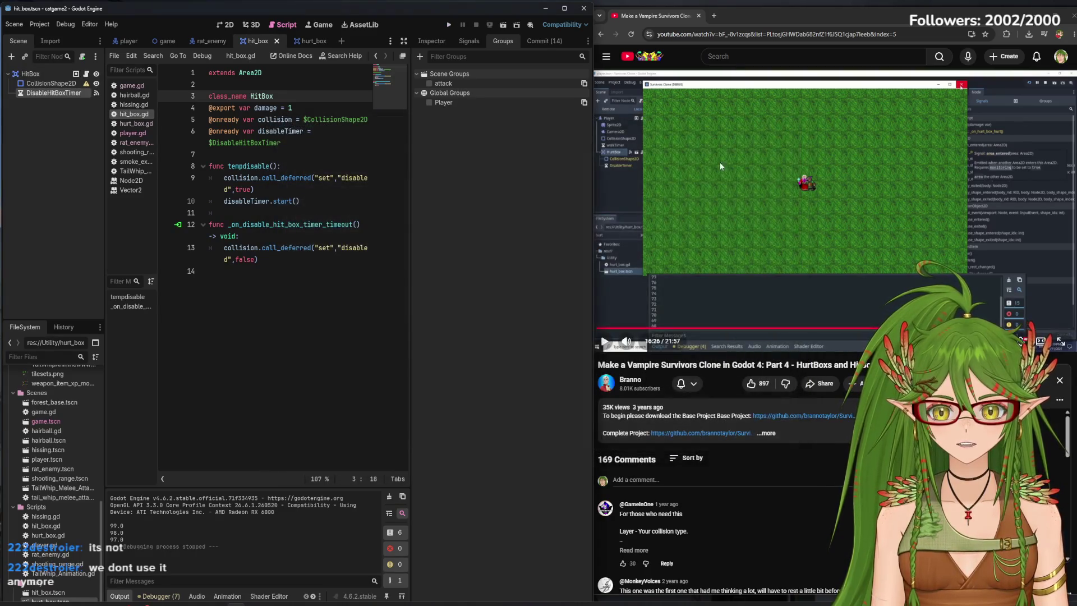
Switch Godot to the rat_enemy scene and its script.
click(210, 41)
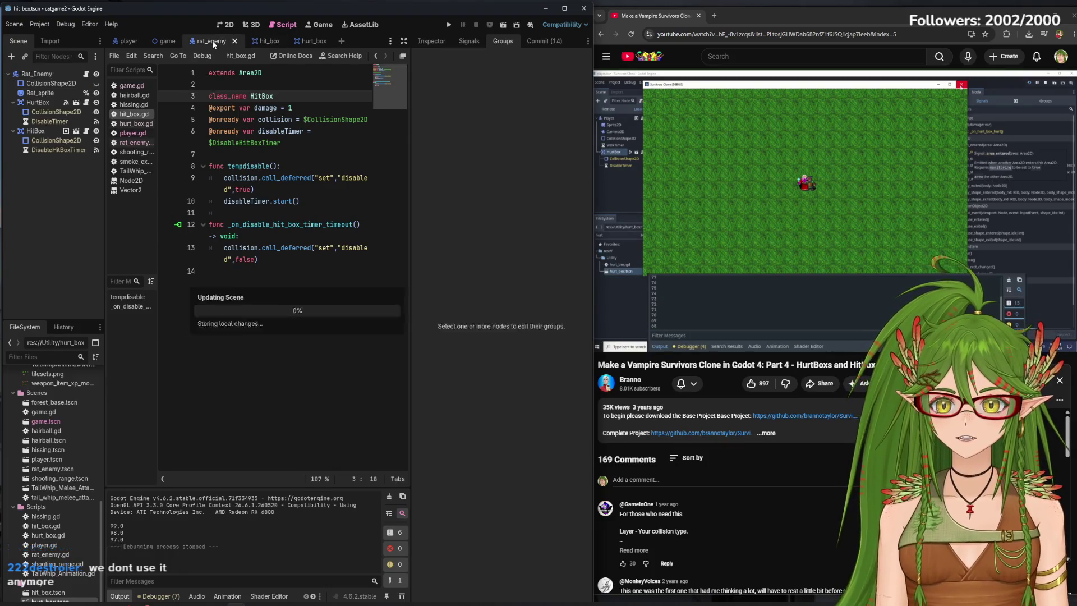
scroll(792, 403, down, 5)
scroll(794, 406, down, 2)
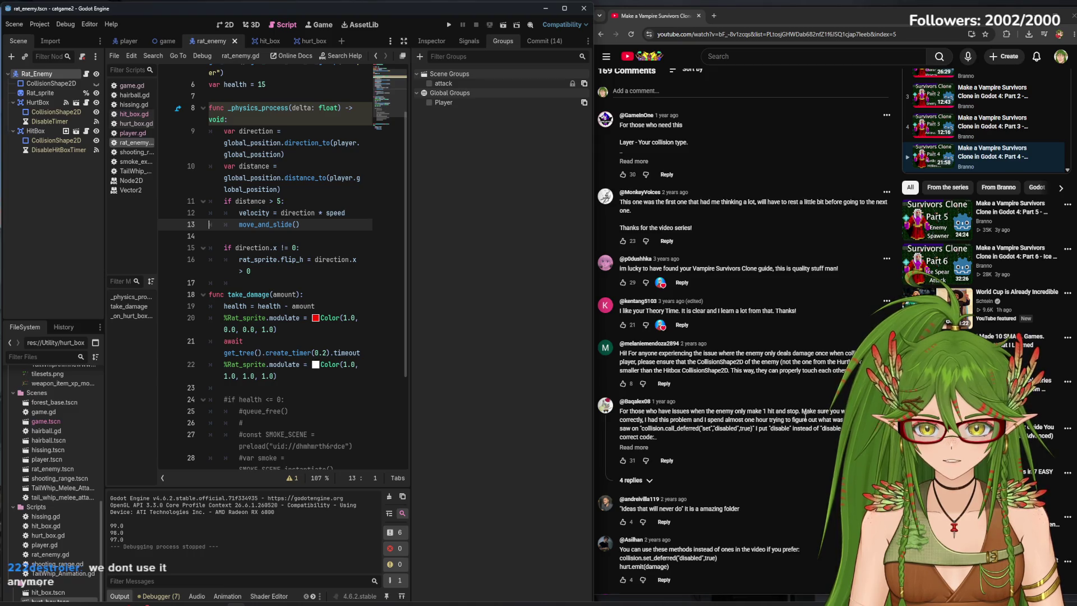
Expand the YouTube comment with the full HurtBox/HitBox fix code and read it.
click(633, 446)
scroll(727, 466, down, 1)
scroll(726, 465, down, 2)
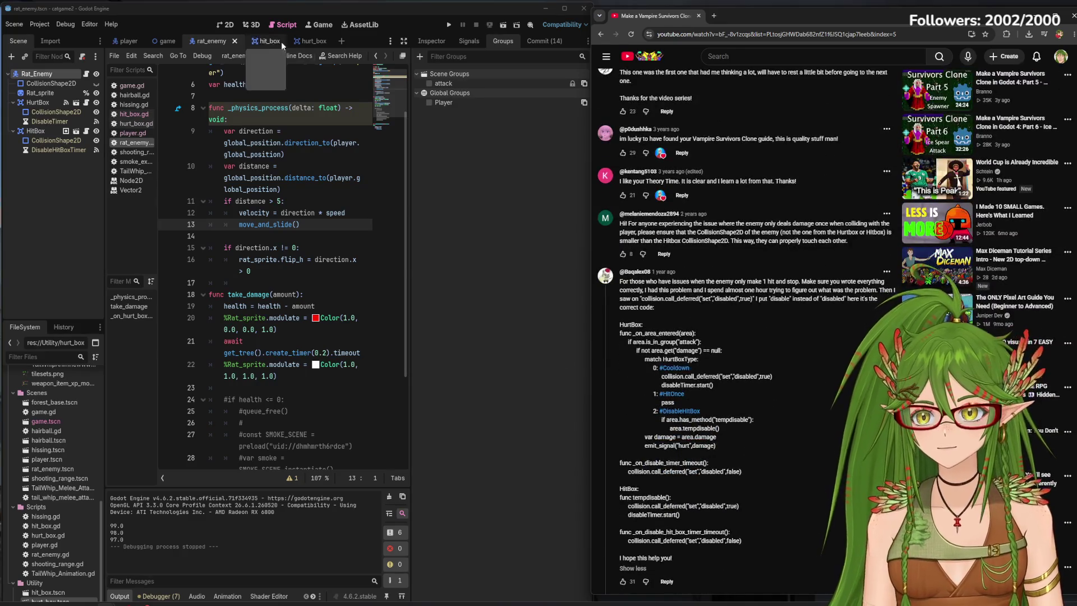
Bring up hurt_box.gd in Godot to compare it with the comment's code.
click(314, 41)
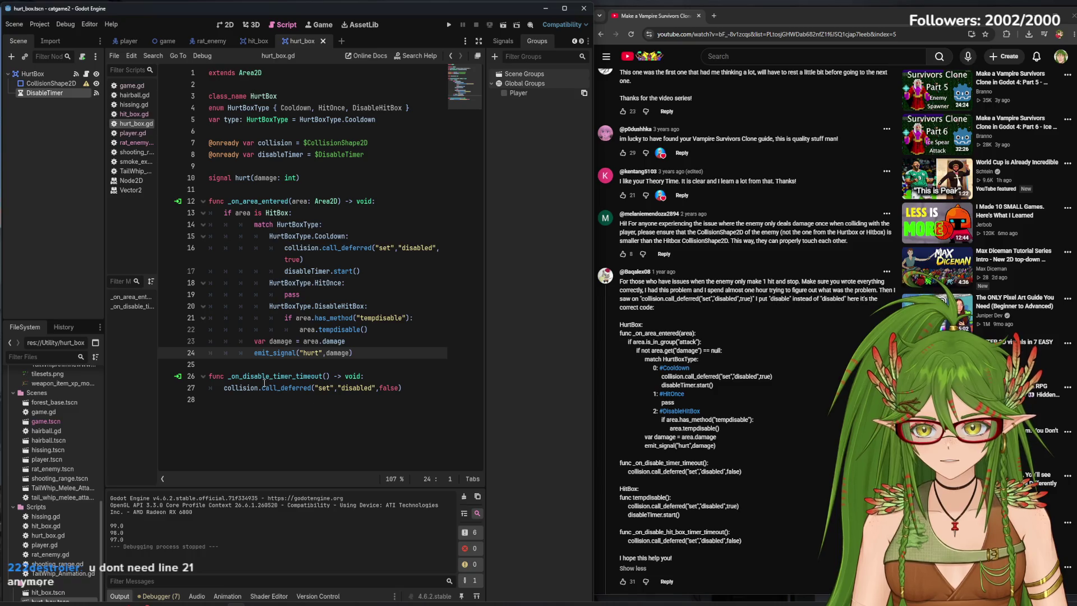
Compare the hit_box and hurt_box scripts, highlighting the DisableHitBox match branch on lines 20–22.
click(258, 41)
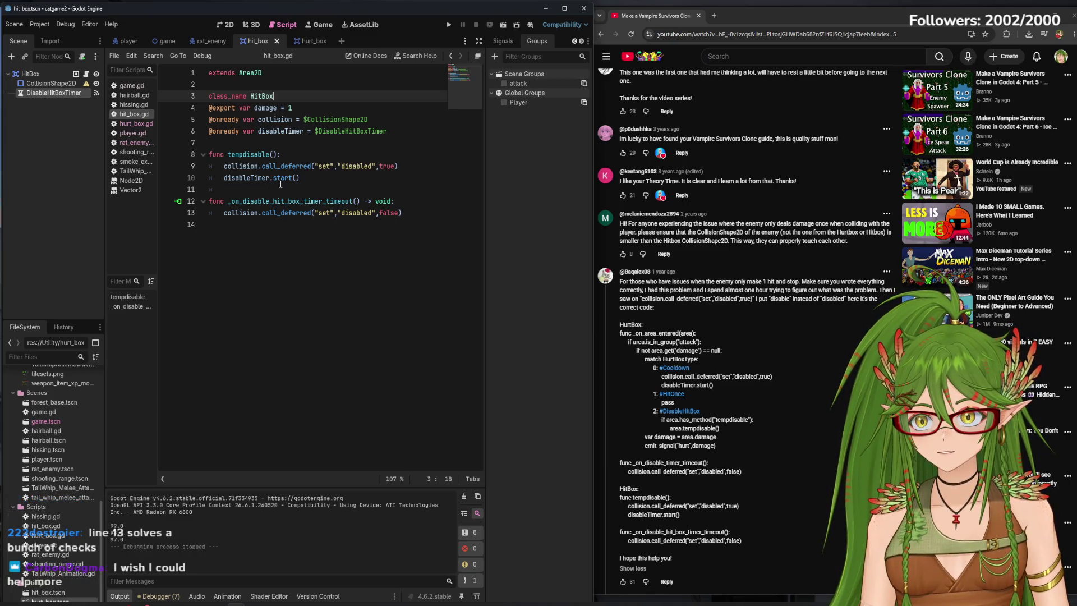
mouse_move(282, 183)
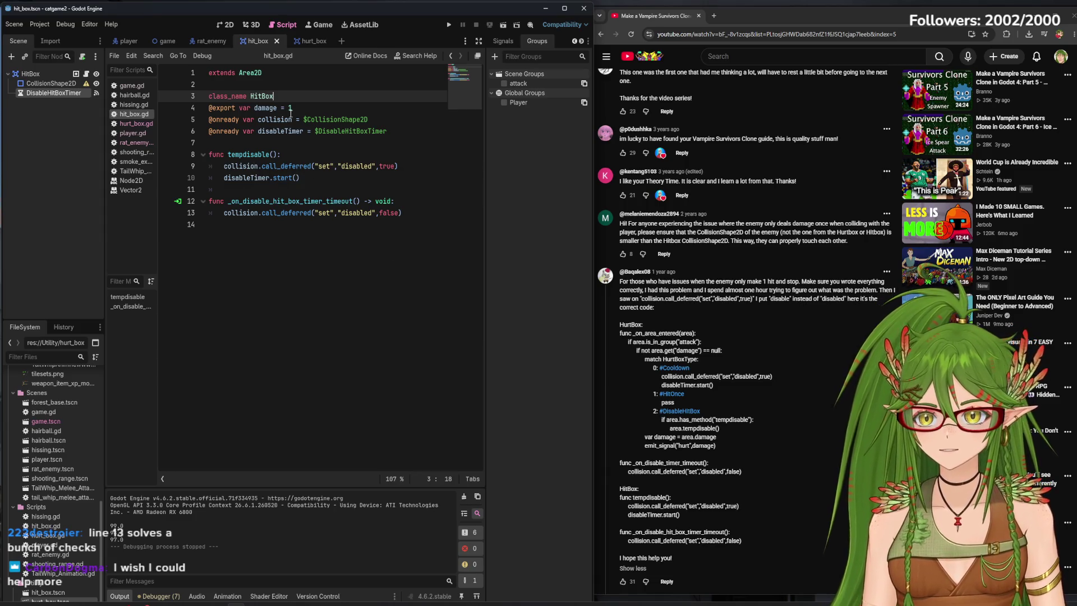
click(303, 45)
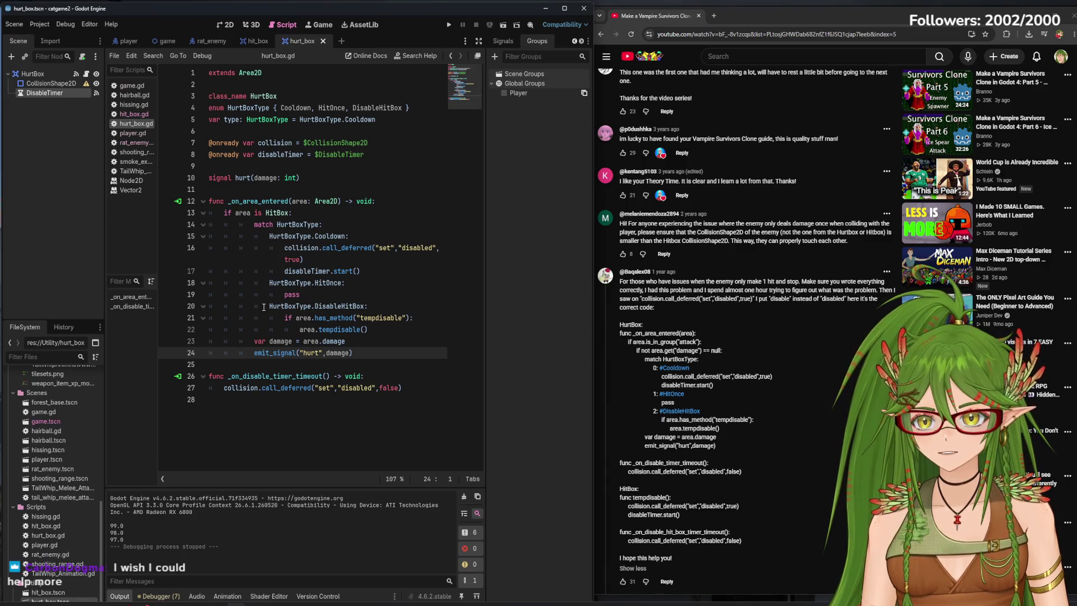
drag(264, 307, 408, 330)
click(410, 330)
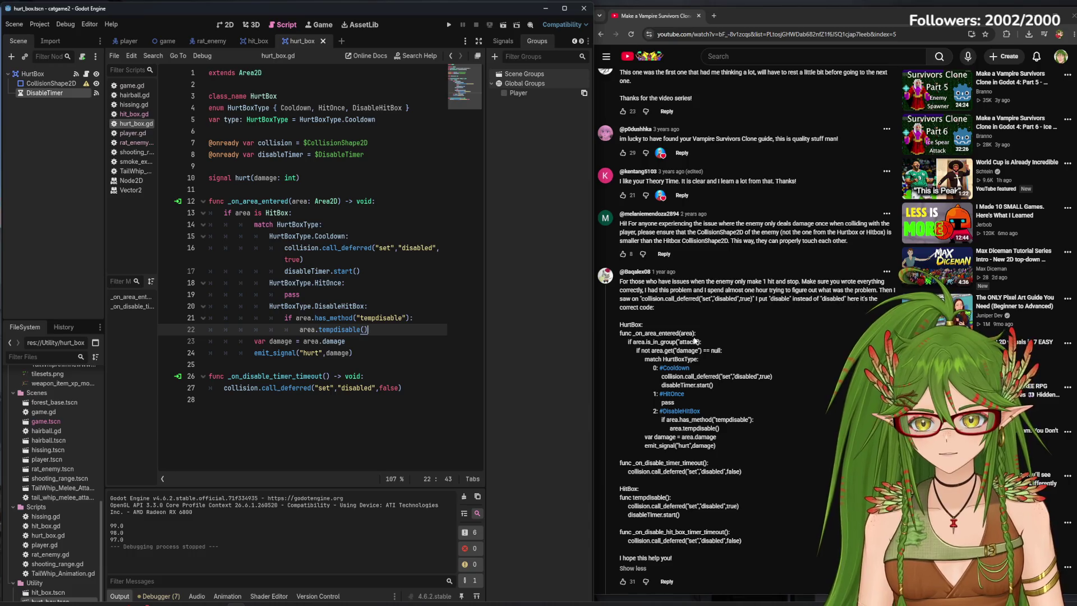
Expand the replies under the YouTube fix comment, including the missing disableTimer.start() note.
scroll(645, 474, down, 2)
click(645, 473)
scroll(645, 474, down, 2)
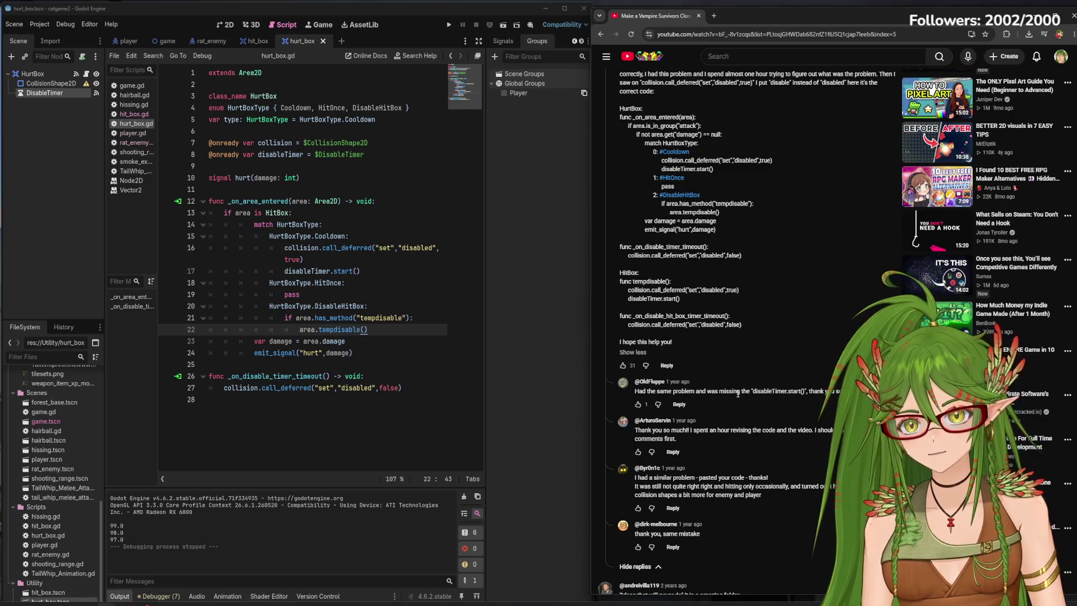
Inspect the DisableTimer in the side dock: 0.5 s wait time, One Shot on.
click(502, 44)
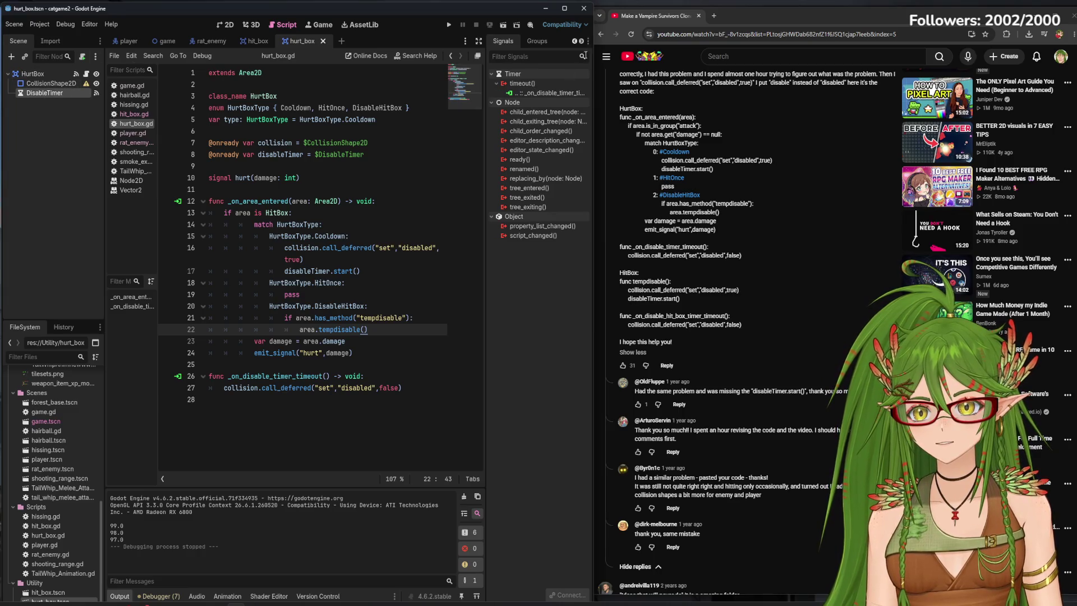
mouse_move(489, 78)
mouse_down()
mouse_move(457, 79)
mouse_move(412, 101)
mouse_move(446, 123)
mouse_up()
mouse_move(444, 176)
mouse_down()
mouse_move(491, 171)
mouse_move(475, 168)
mouse_up()
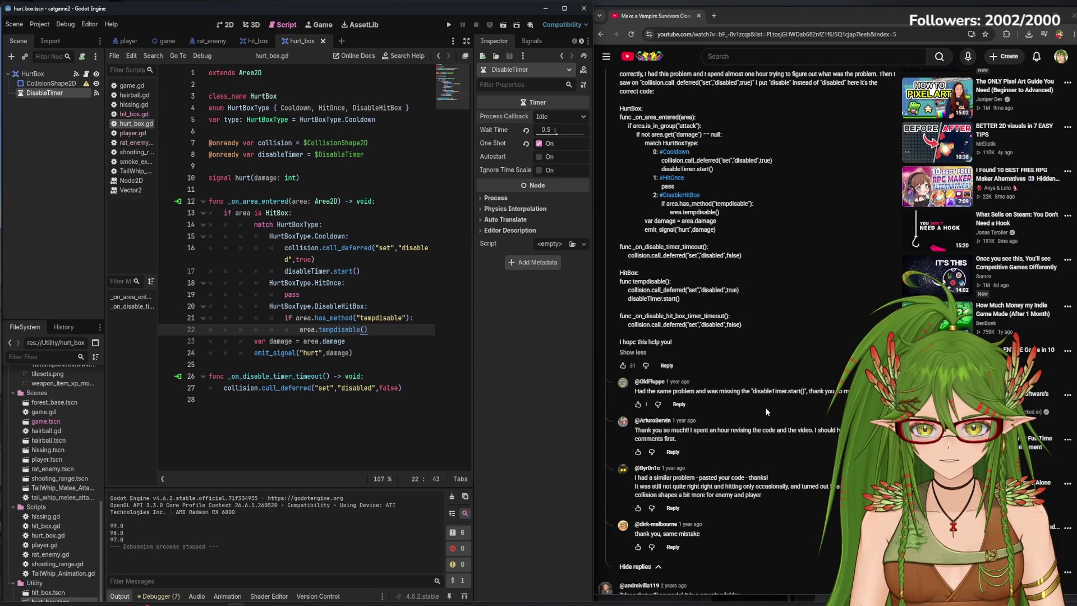
scroll(766, 411, down, 2)
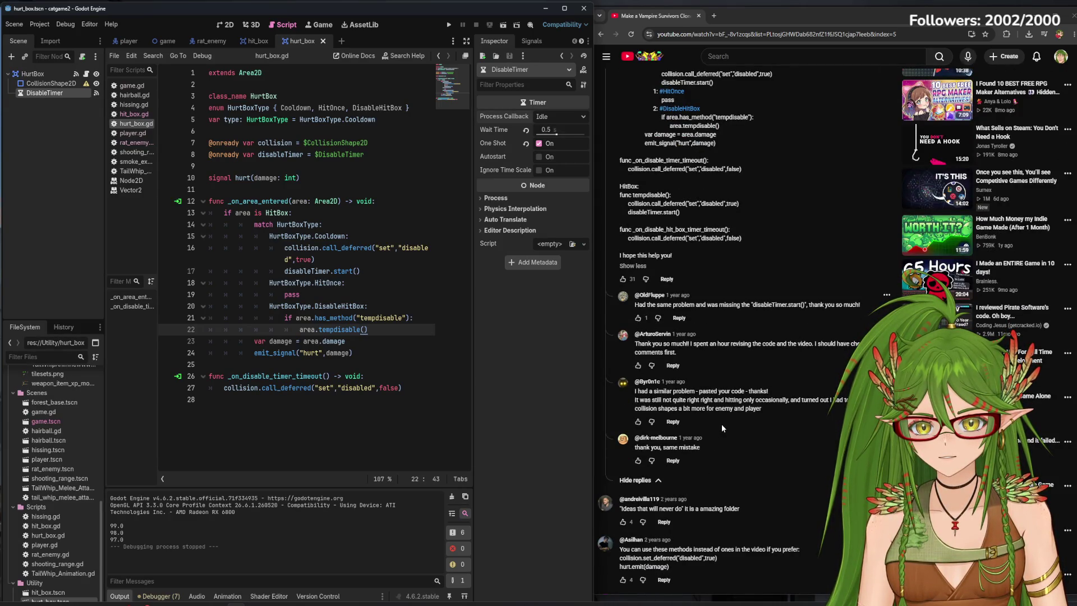
scroll(722, 424, up, 2)
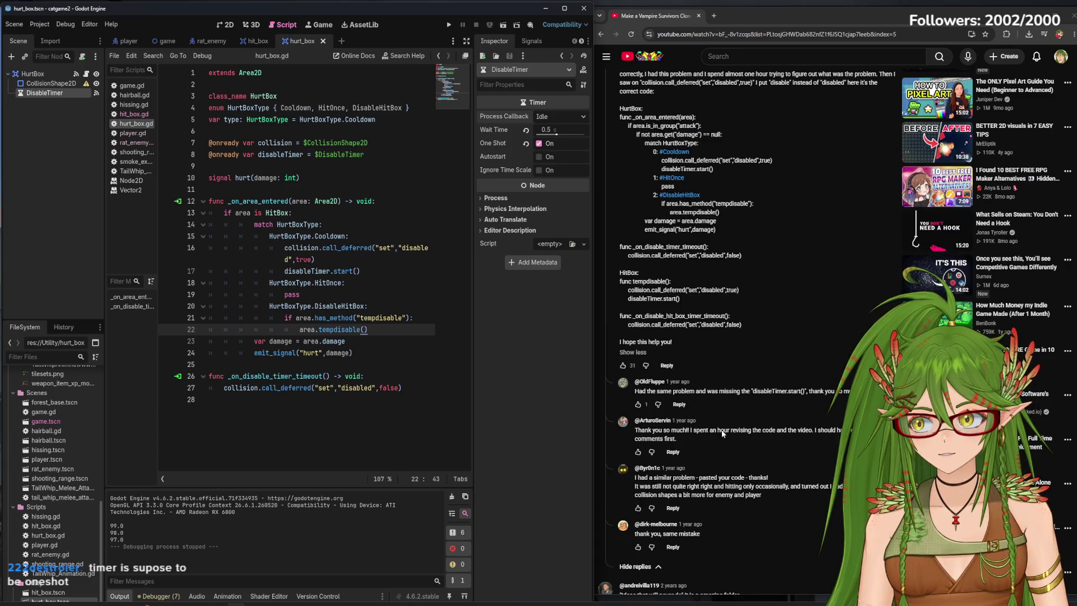
scroll(722, 400, up, 6)
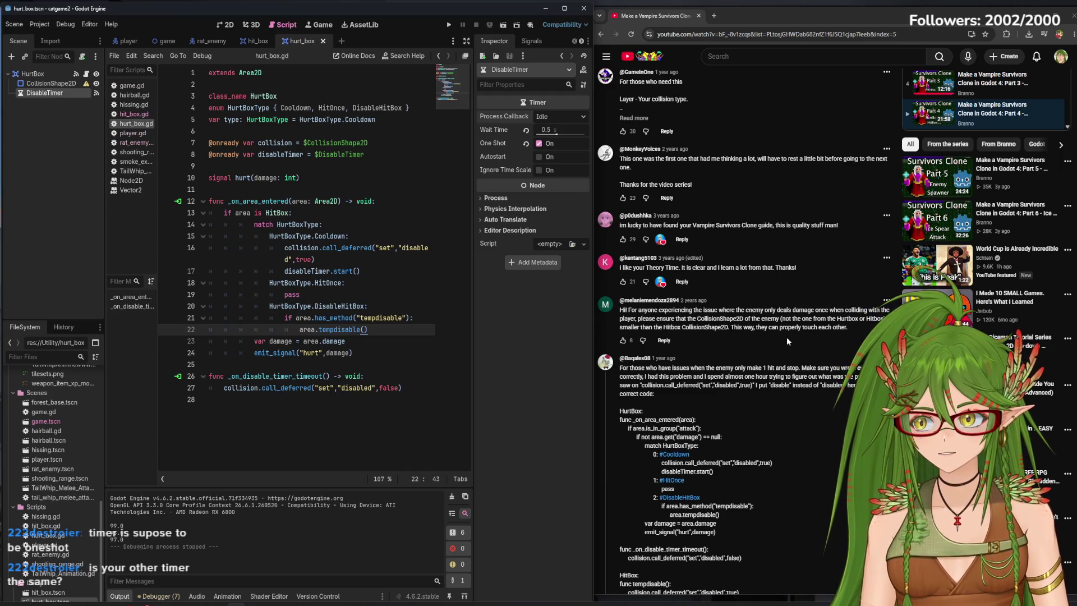
Select DisableHitBoxTimer in the hit_box scene and show that scene in the 2D view.
click(257, 41)
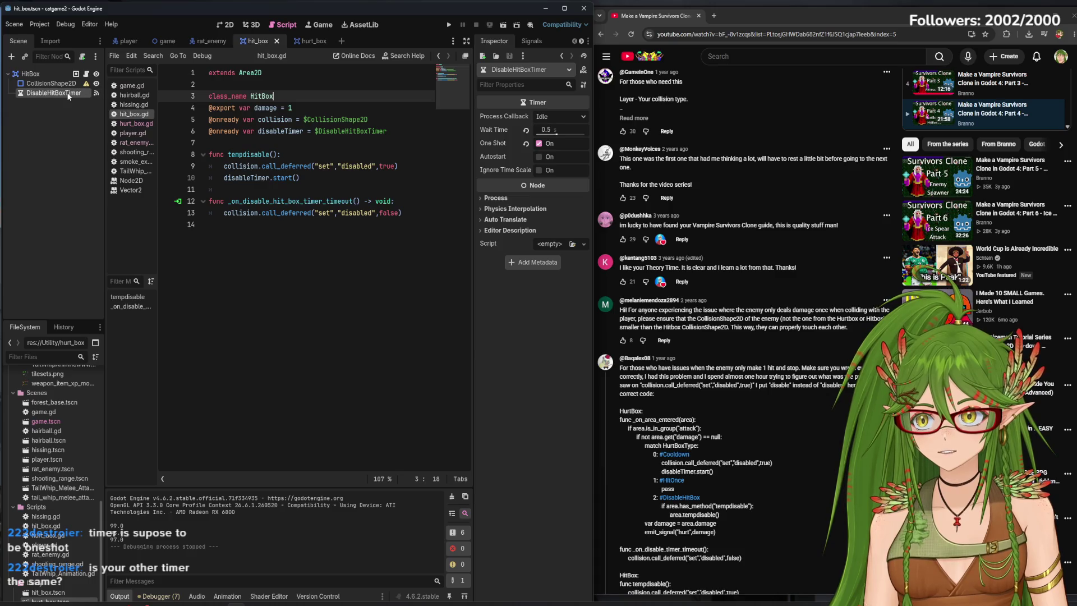
click(310, 41)
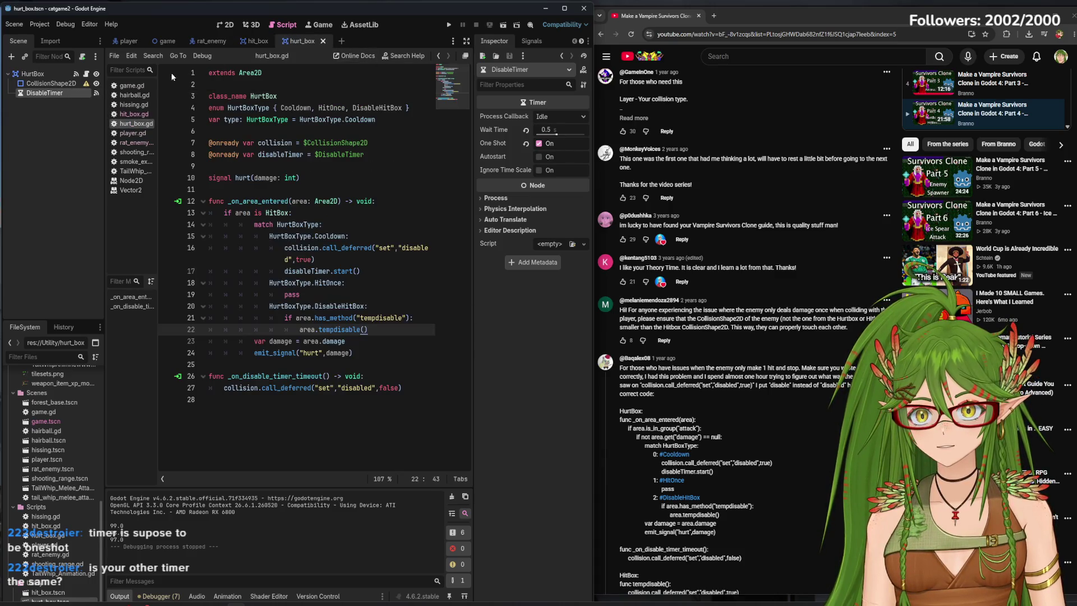
click(255, 41)
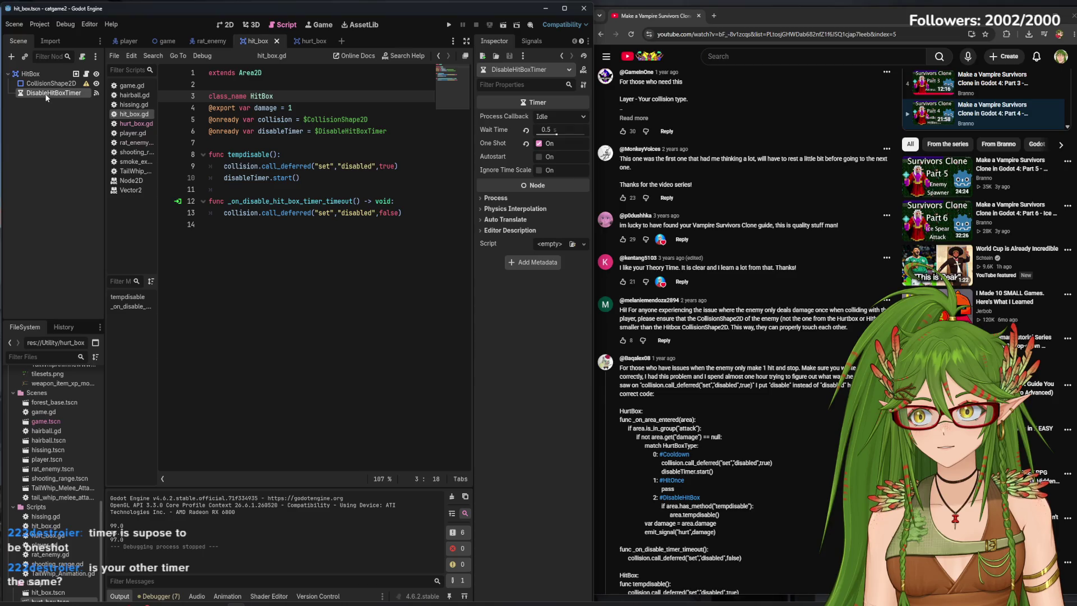
click(47, 94)
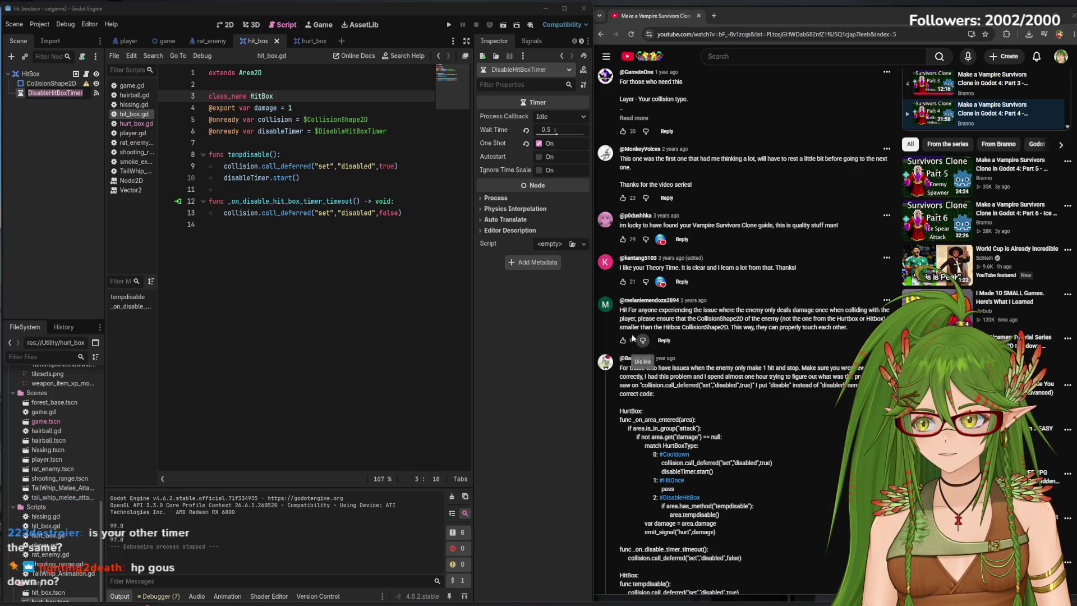
click(227, 25)
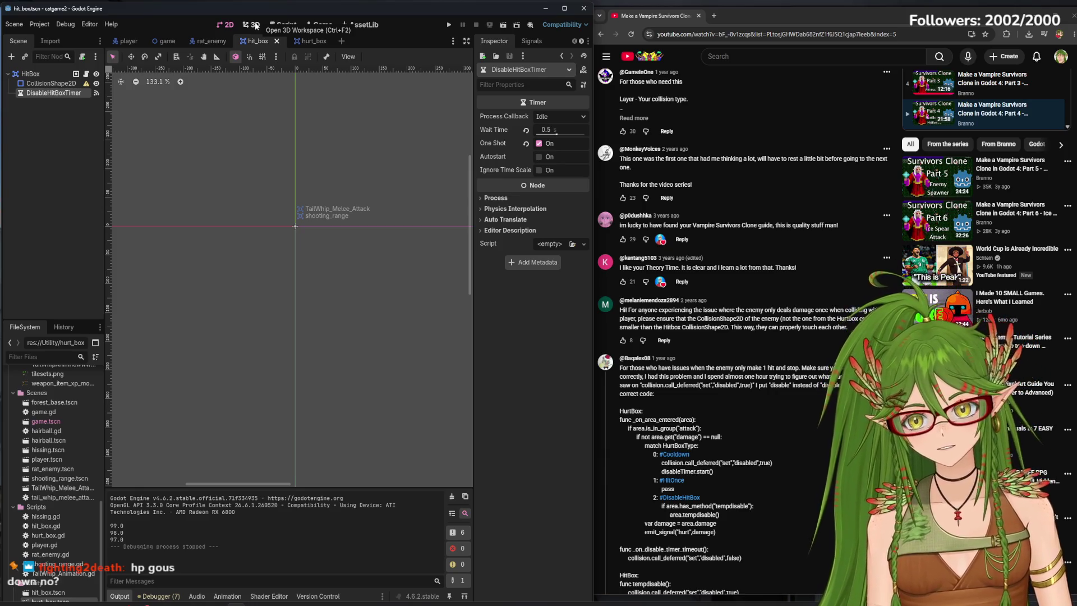
Open the player scene in 2D and select the cat's CAT_COLLISION shape.
click(255, 26)
click(224, 24)
click(128, 40)
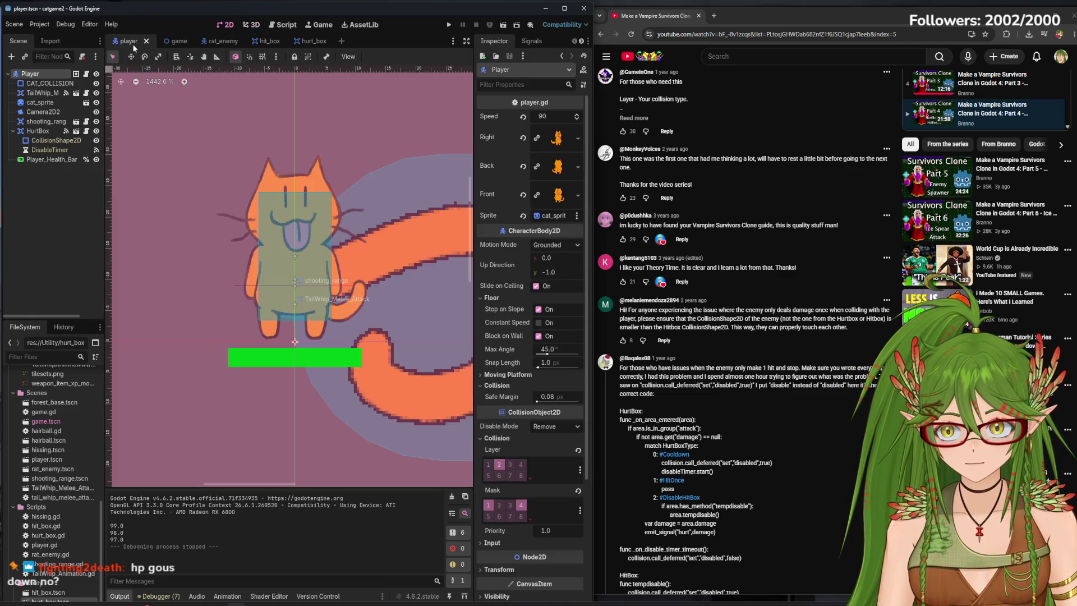
click(53, 83)
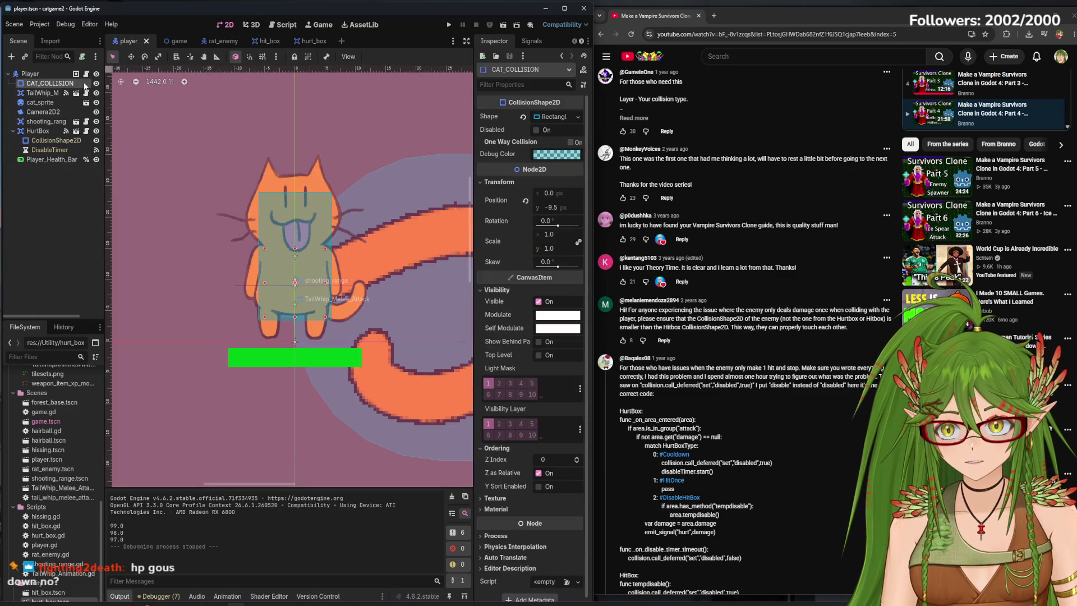
click(84, 83)
click(67, 86)
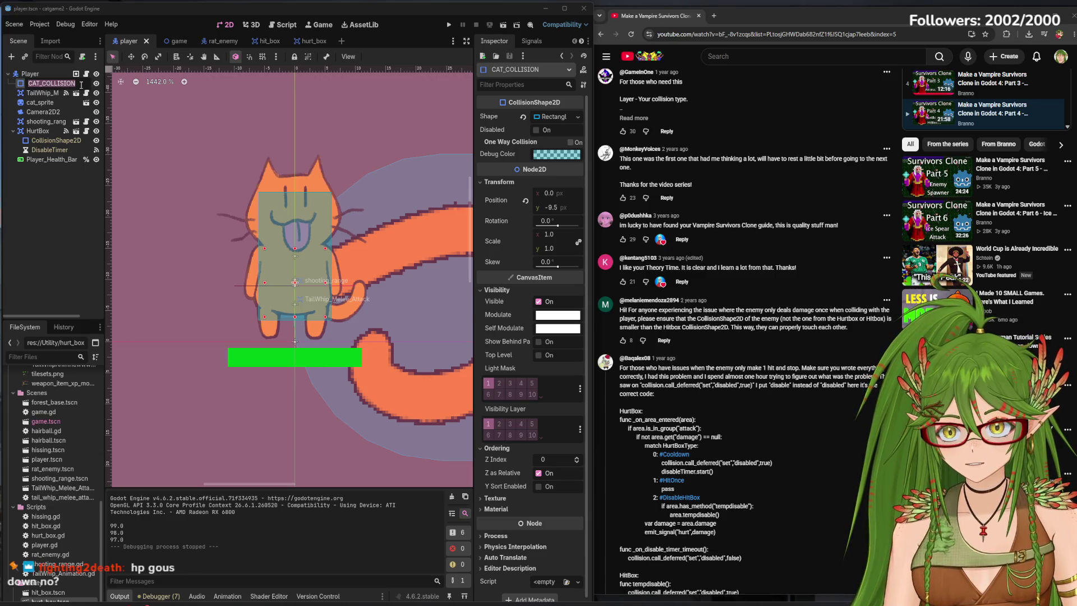
click(297, 317)
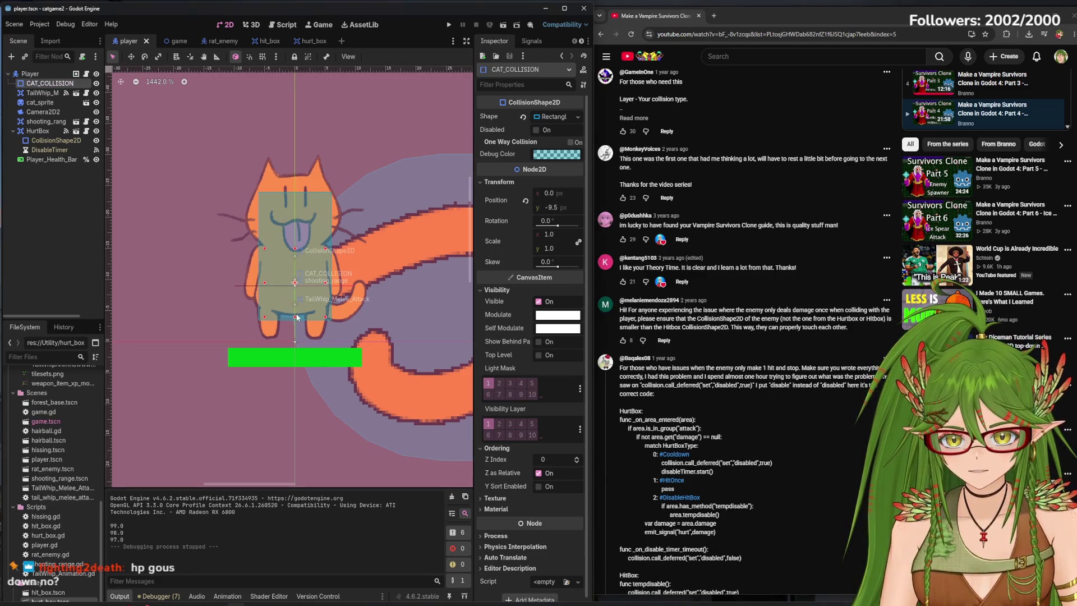
Nudge CAT_COLLISION's rectangle and back, save the player scene, and expand the layer/mask comment.
drag(295, 316, 295, 311)
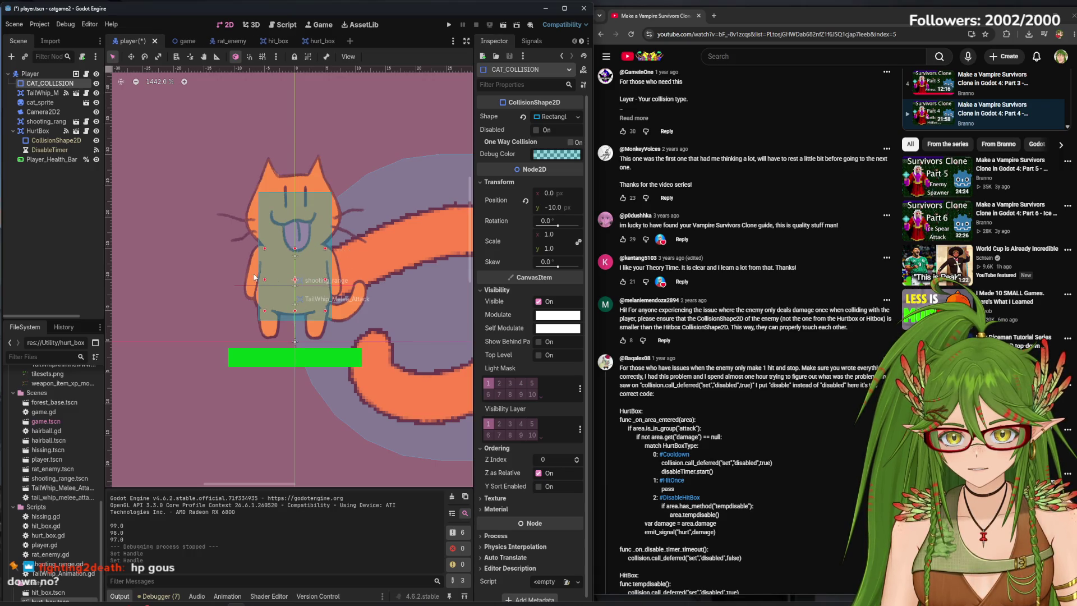
drag(295, 249, 296, 256)
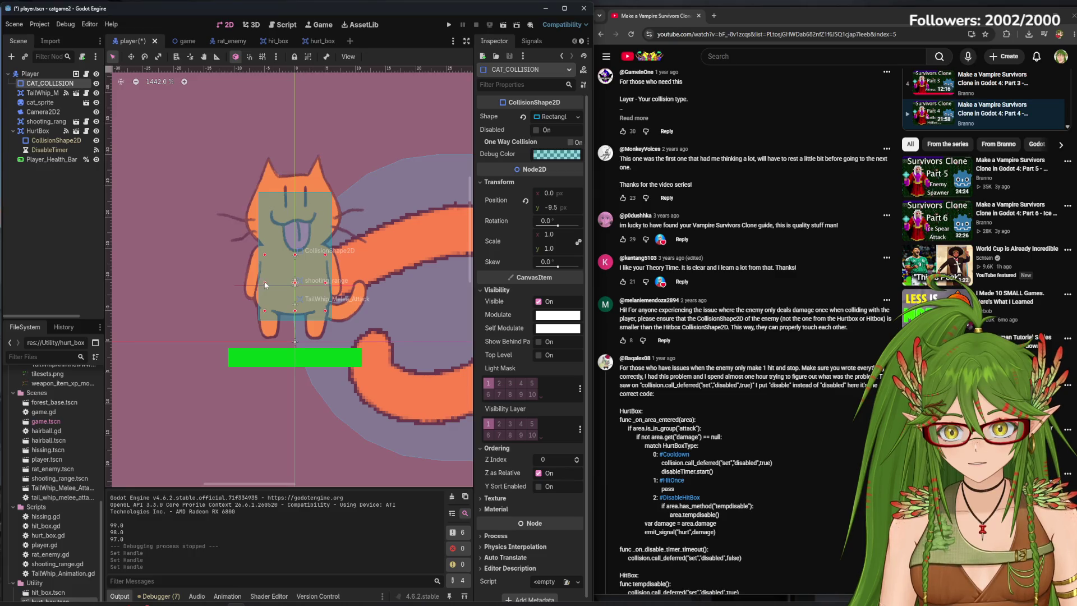
click(84, 239)
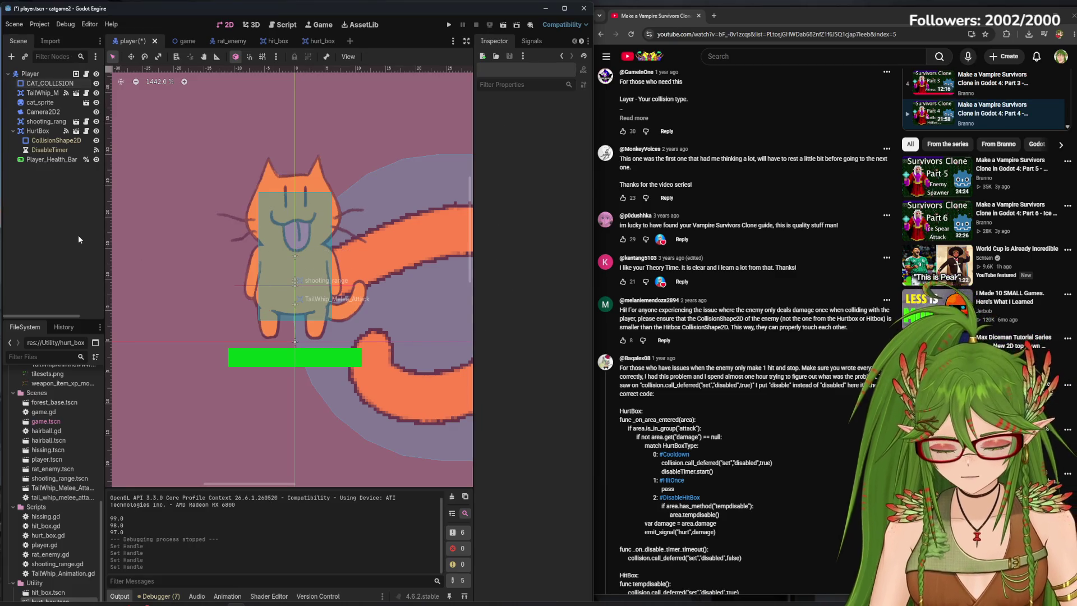
key(ctrl+s)
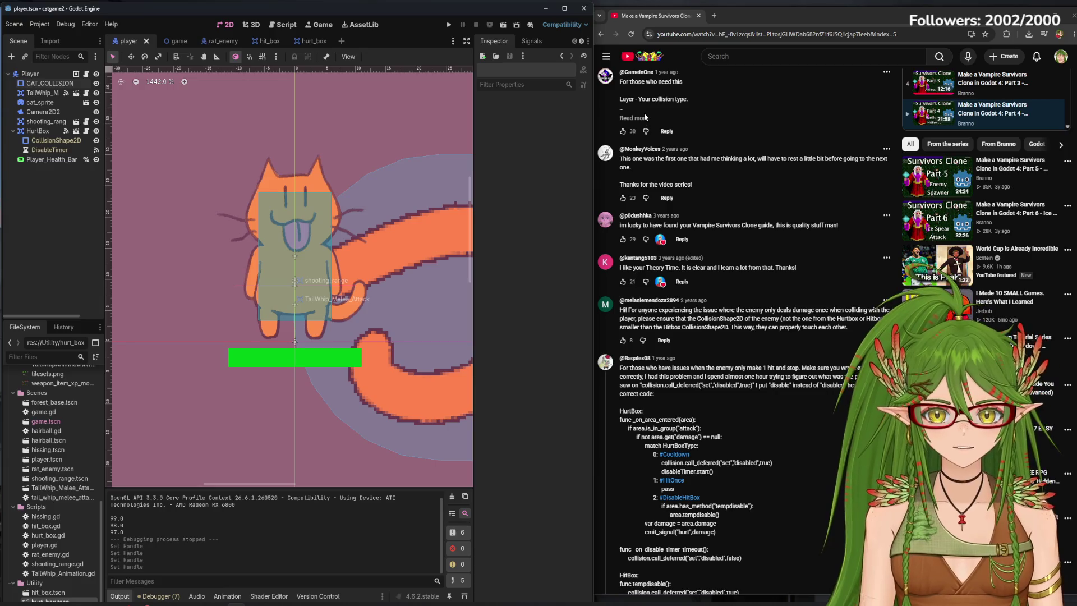
click(639, 119)
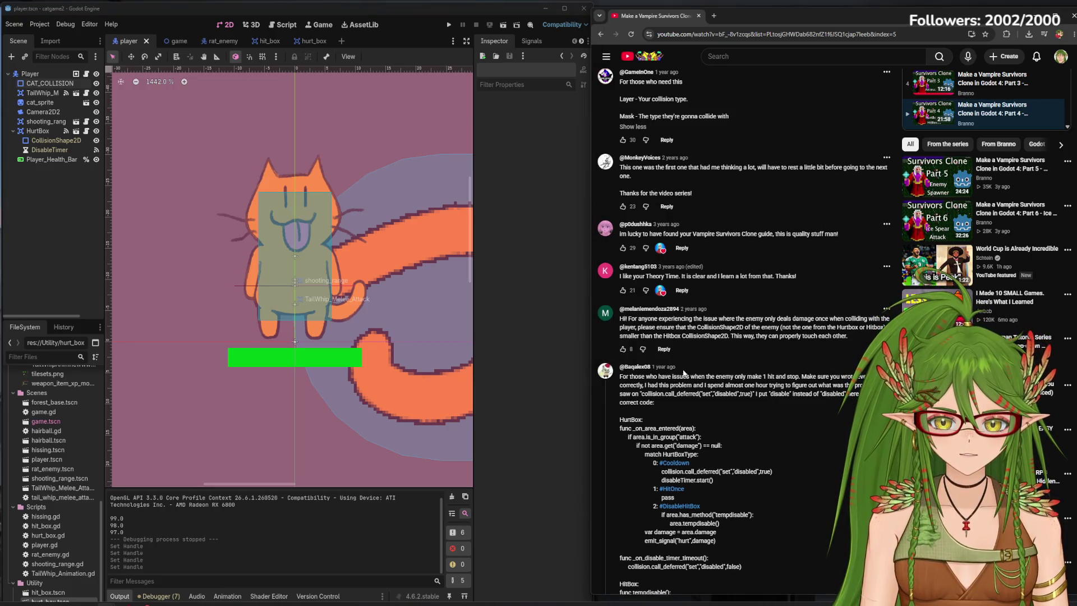
Lengthen the rat's body collision capsule to height 44 and move it up-left over the rat.
click(211, 40)
click(53, 84)
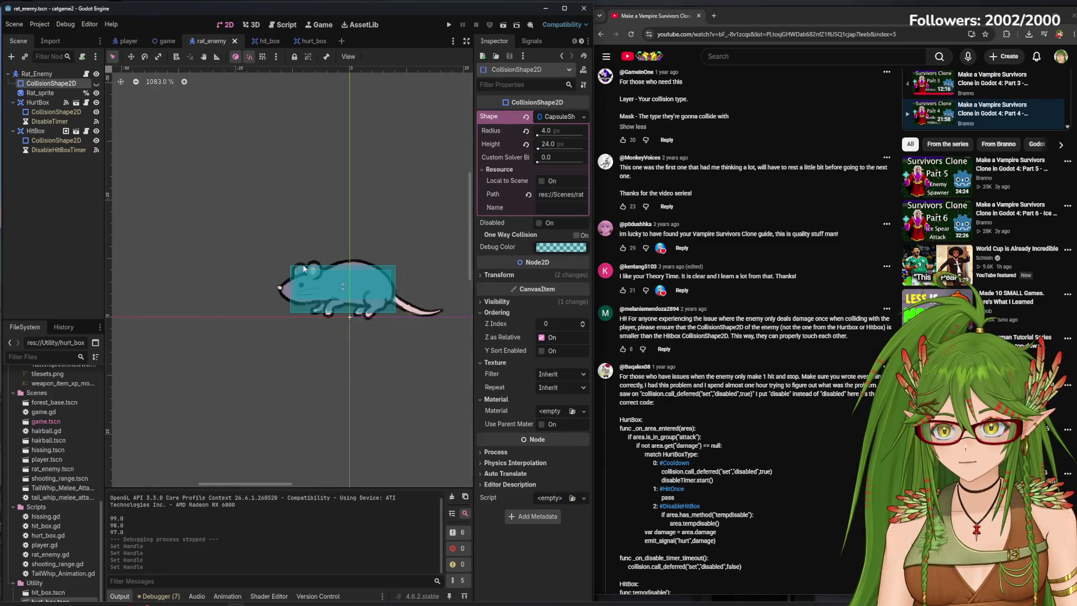
drag(304, 269, 153, 142)
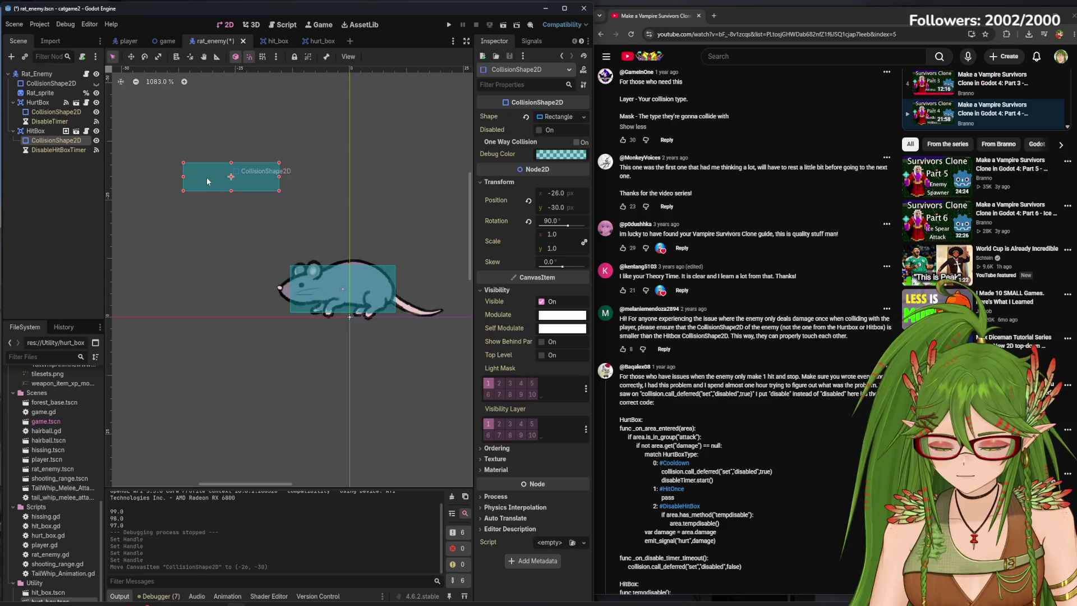
key(ctrl+z)
click(51, 83)
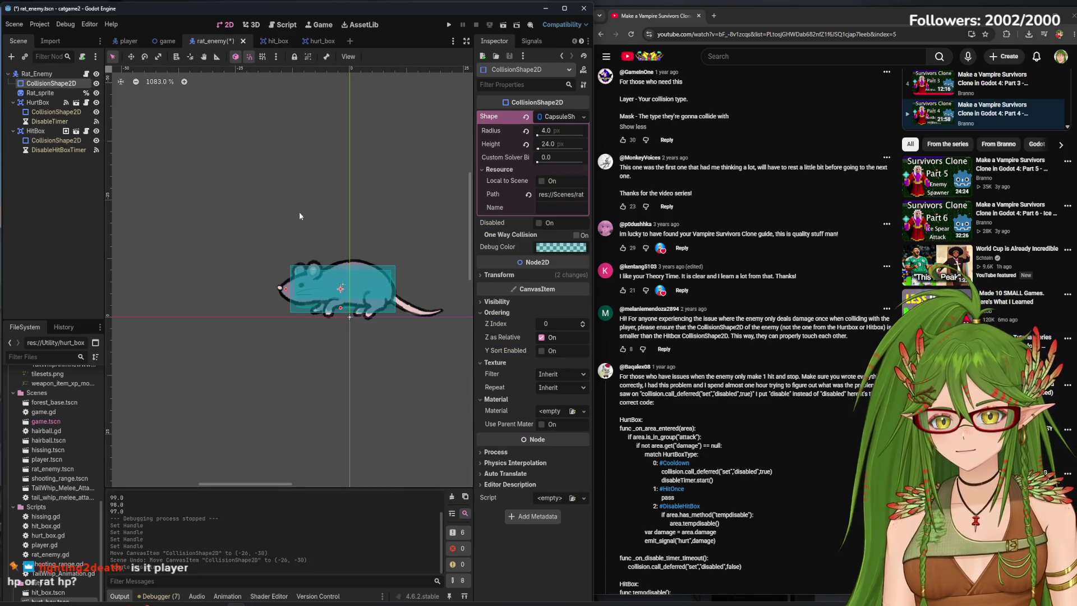
scroll(300, 216, up, 5)
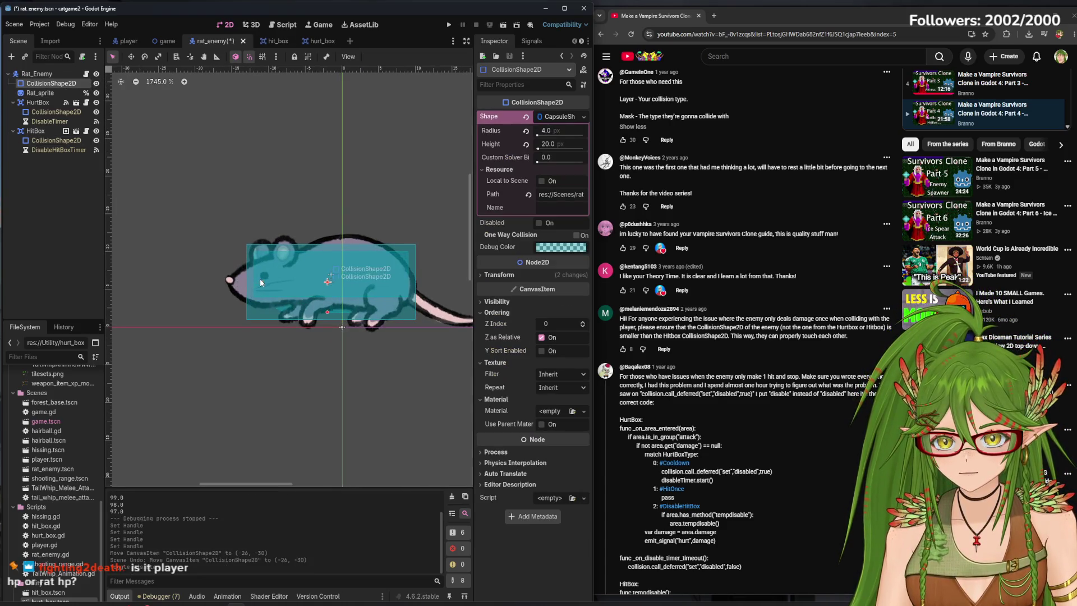
mouse_move(240, 280)
mouse_down()
mouse_move(173, 271)
mouse_move(198, 278)
mouse_move(165, 282)
mouse_up()
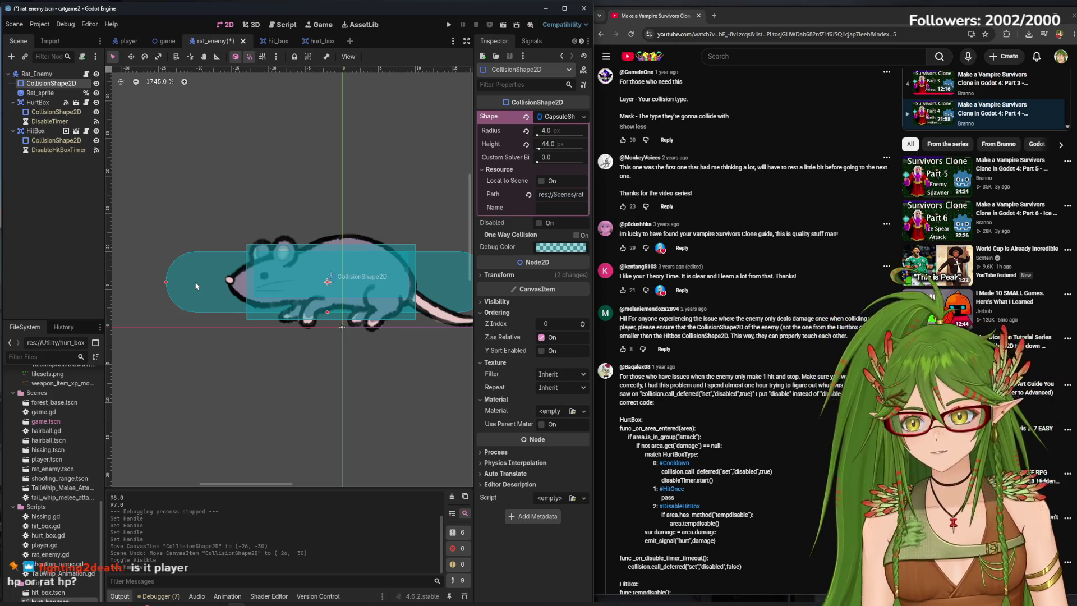
mouse_move(193, 287)
mouse_down()
mouse_move(177, 139)
mouse_move(165, 191)
mouse_up()
Replace the rat's shape with a 6.0 × 16.5 RectangleShape2D over its body, then run the game.
right_click(237, 183)
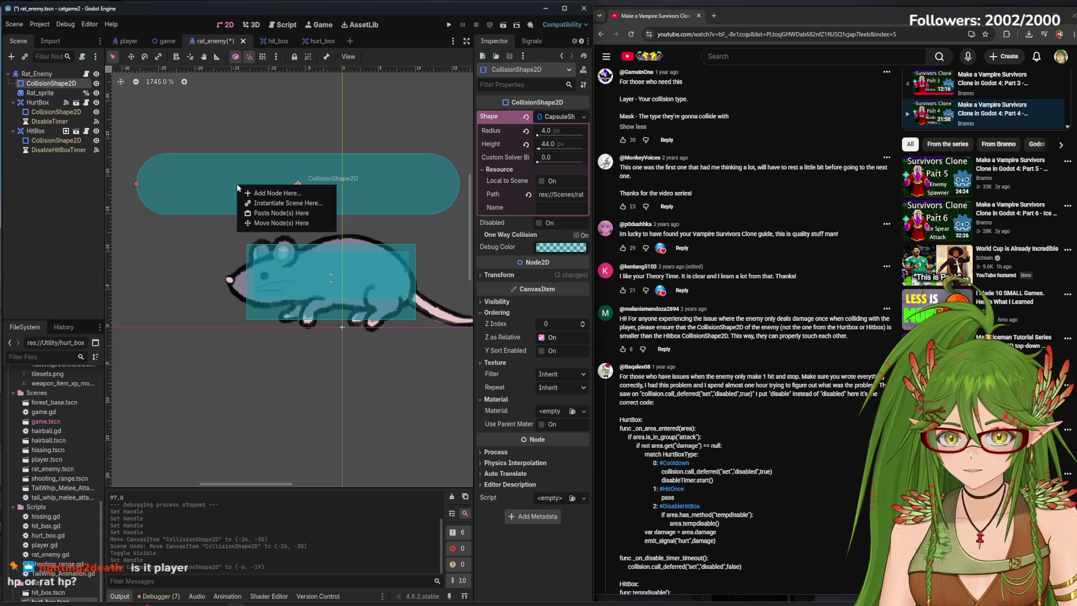
click(584, 116)
click(525, 184)
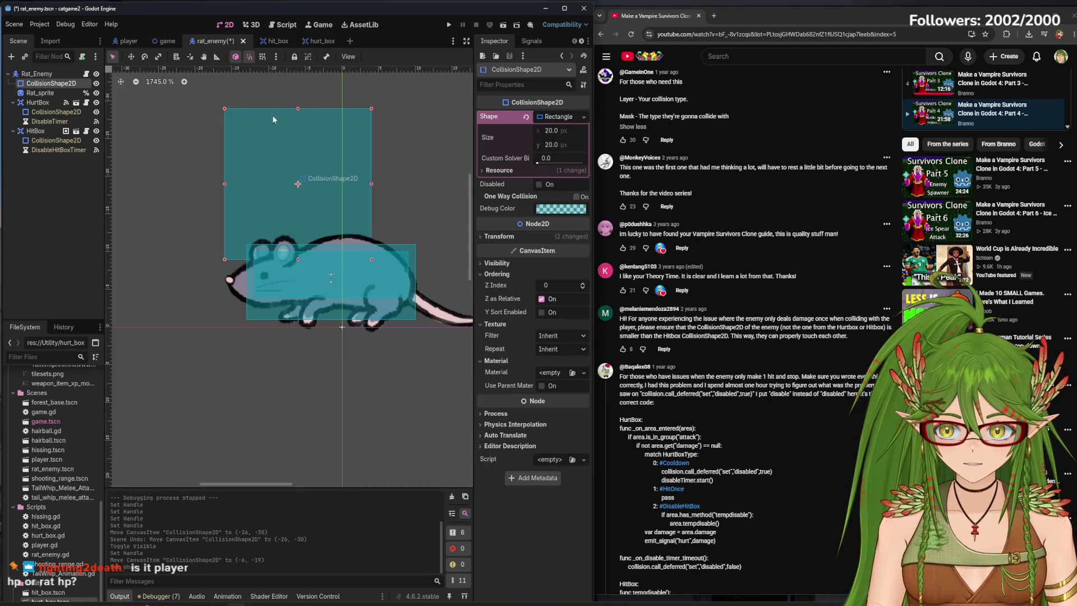
mouse_move(298, 108)
mouse_down()
mouse_move(298, 222)
mouse_move(310, 176)
mouse_up()
mouse_move(236, 176)
mouse_down()
mouse_move(268, 179)
mouse_move(298, 239)
mouse_move(391, 269)
mouse_move(308, 158)
mouse_move(316, 141)
mouse_move(308, 289)
mouse_up()
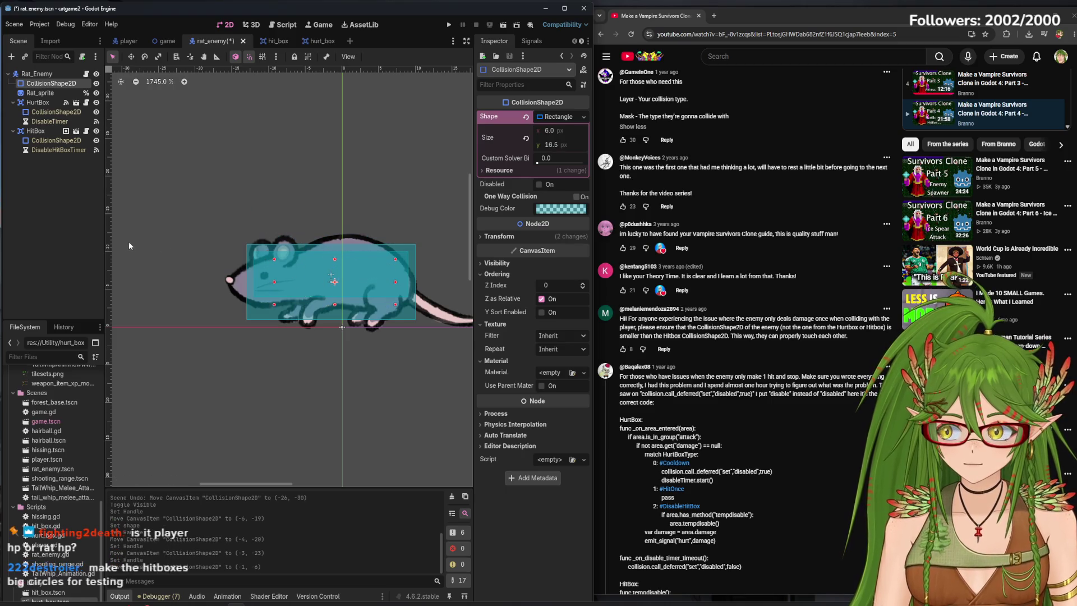
click(72, 229)
key(F5)
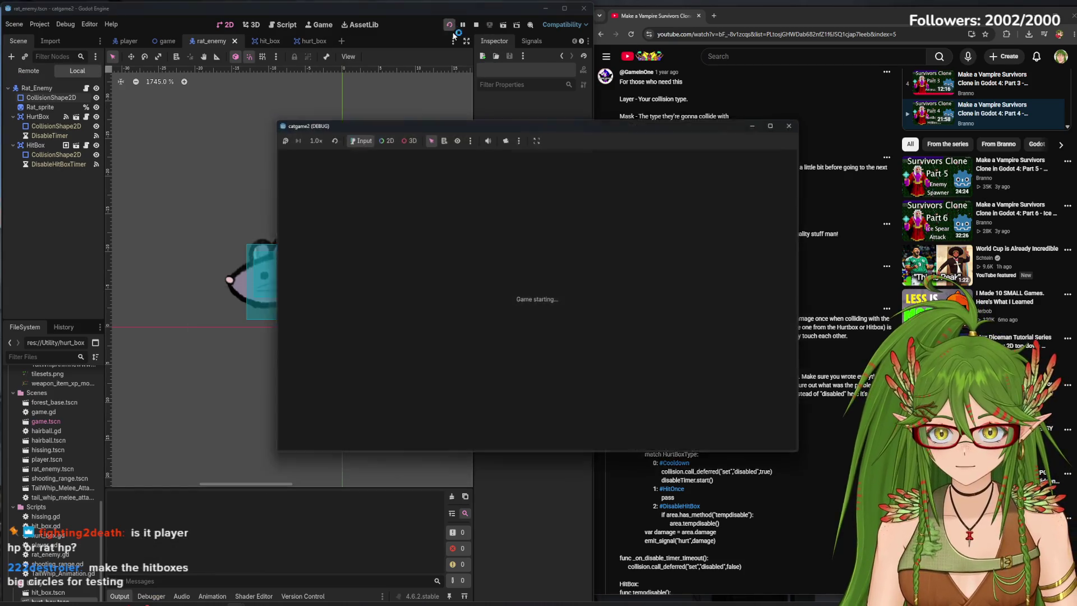
Walk the cat into the rat, seeing health drop from 99.0 to 96.0, then stop the game.
key(s)
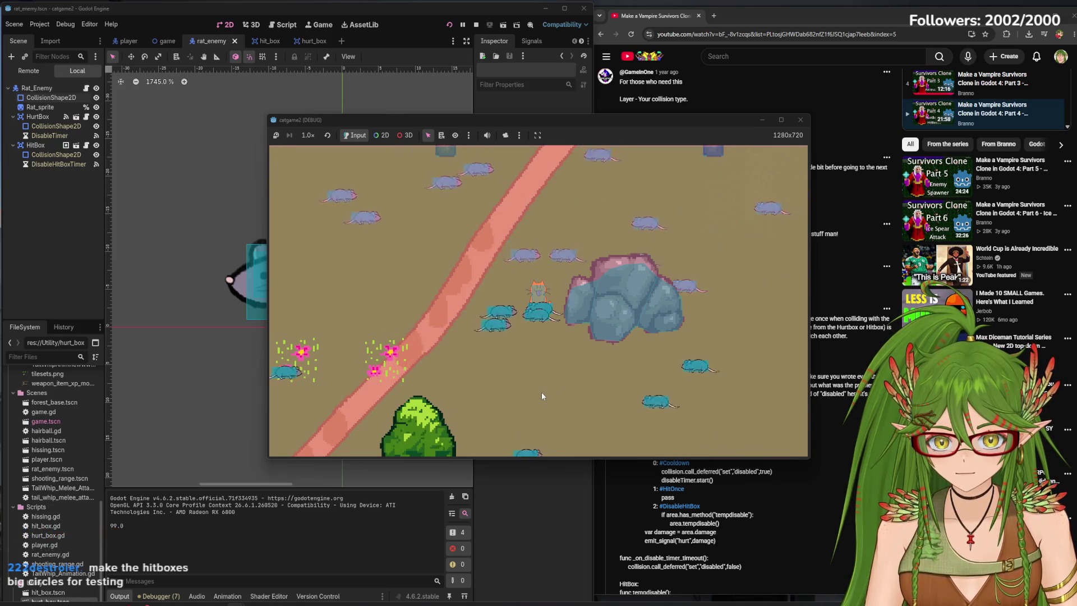
click(801, 120)
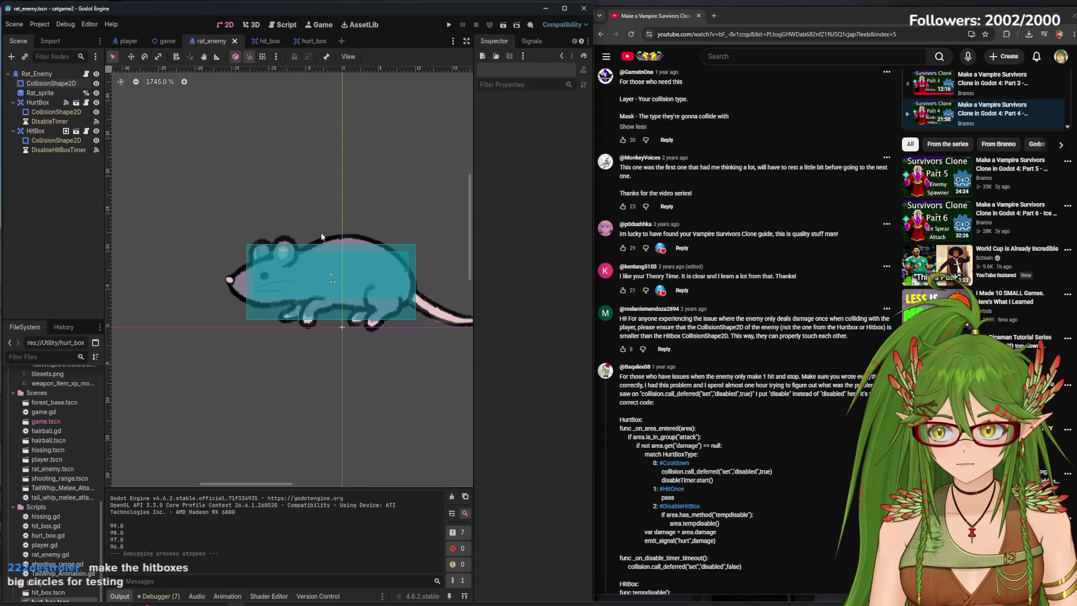
scroll(793, 369, down, 8)
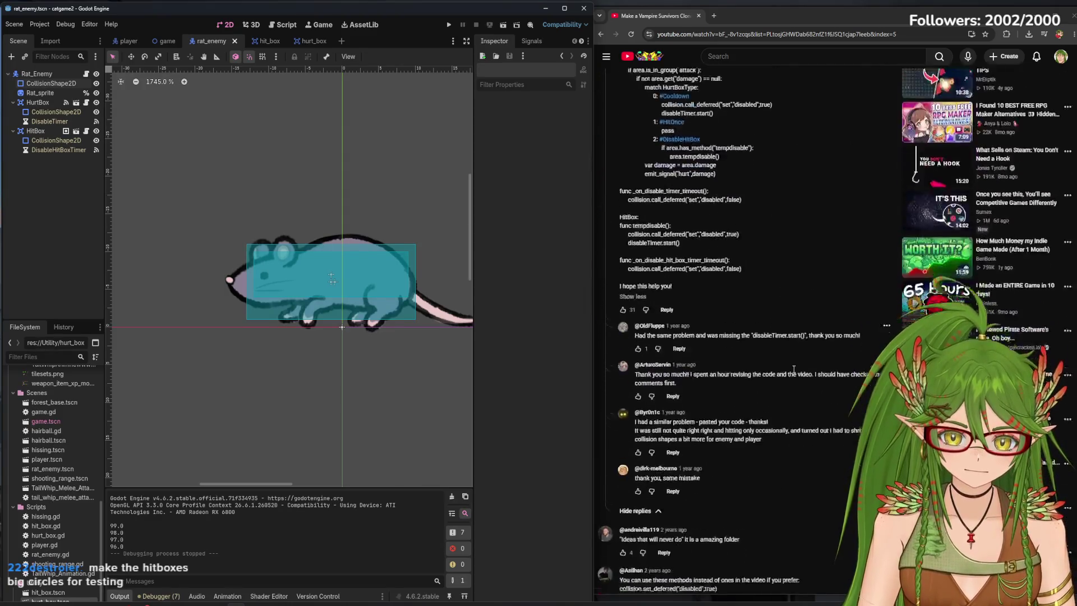
Show the 4 replies under the comment about swapped hurt_box and hit_box.
scroll(792, 368, down, 3)
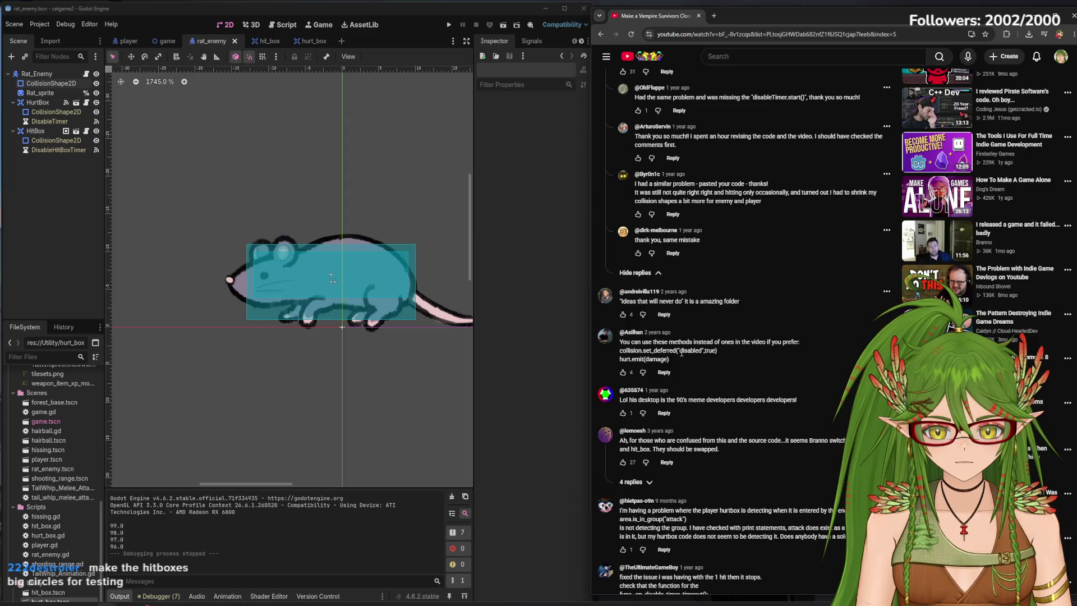
scroll(681, 352, down, 1)
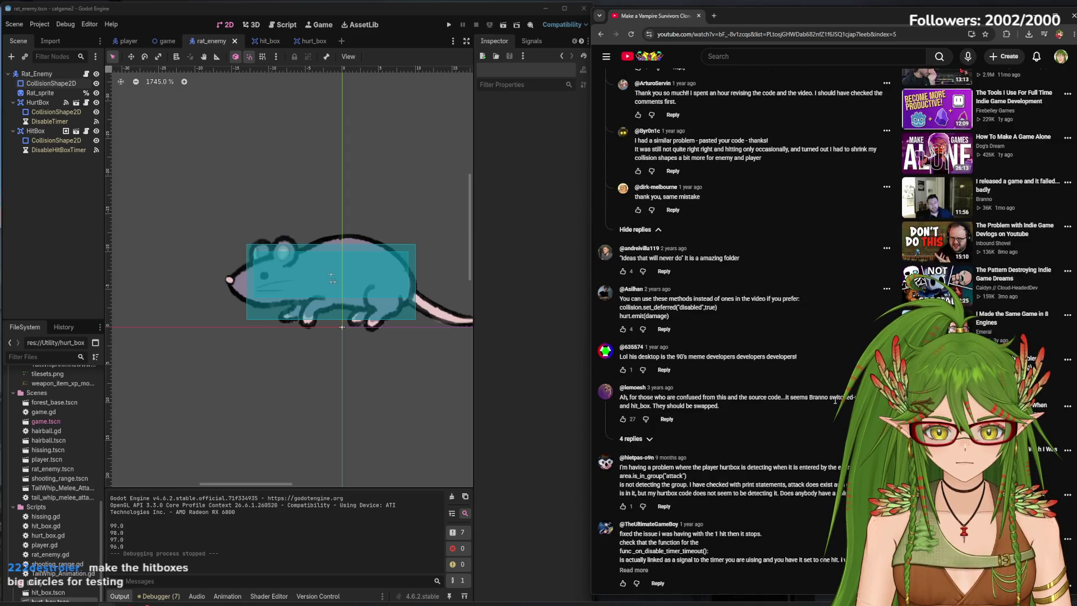
click(653, 447)
scroll(663, 446, down, 1)
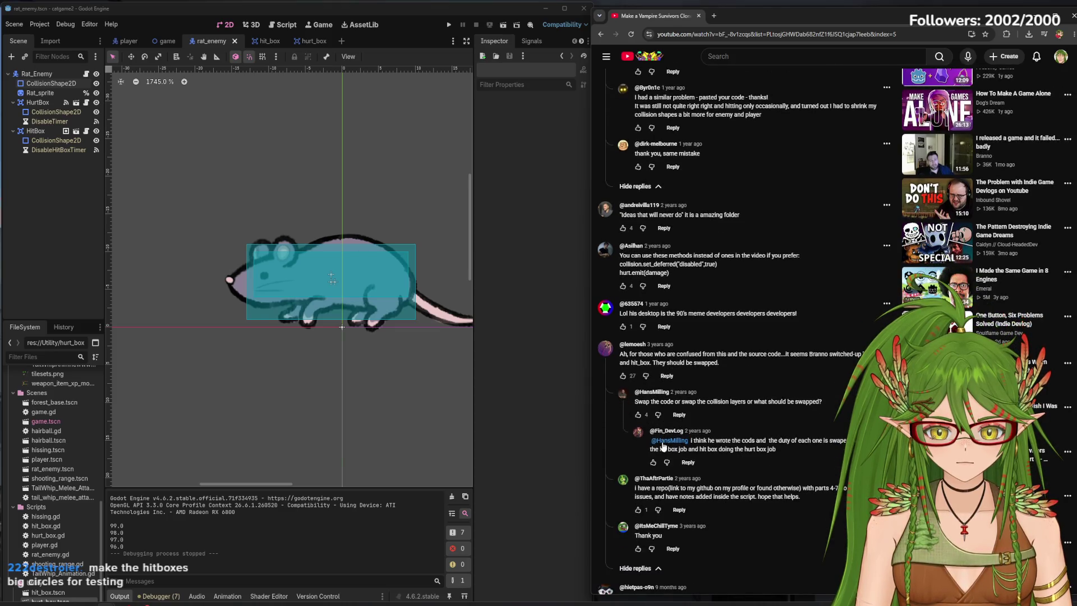
scroll(722, 453, down, 3)
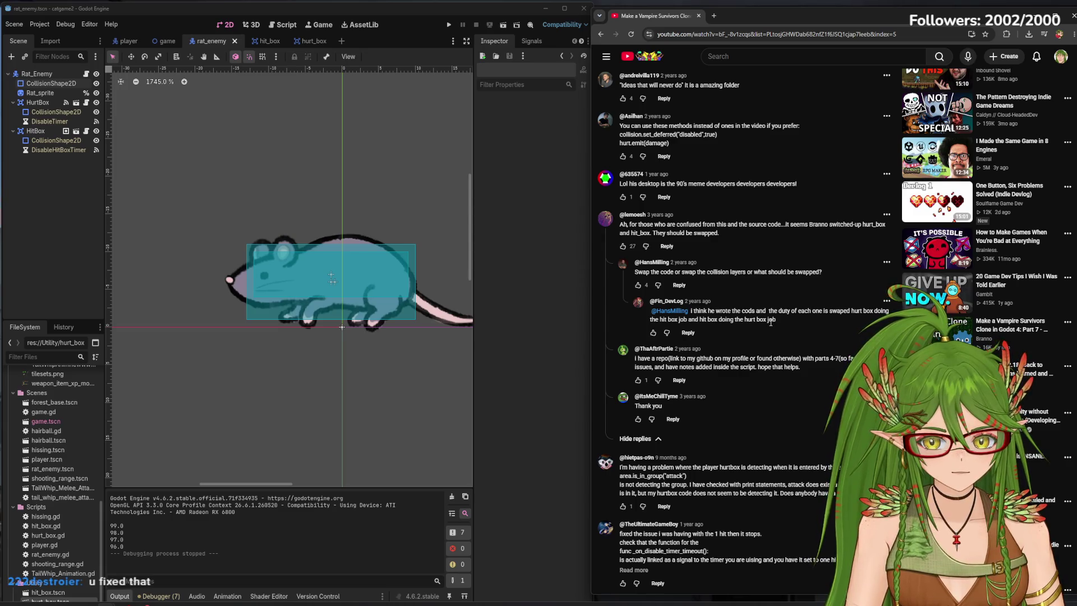
Expand the full comment on fixing the one-hit-then-stops damage bug.
scroll(770, 323, down, 1)
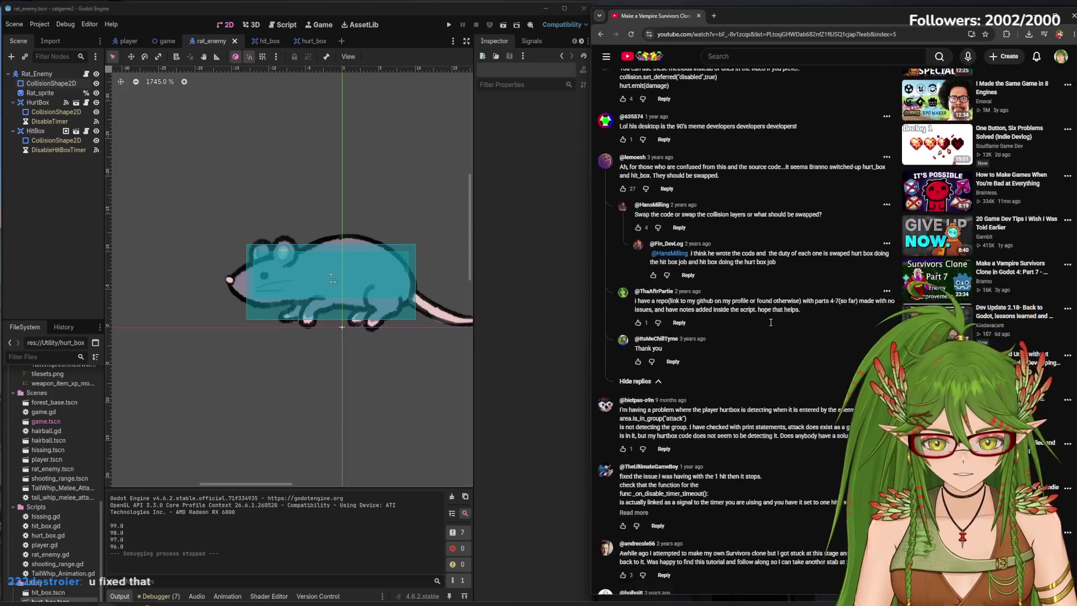
scroll(771, 322, down, 1)
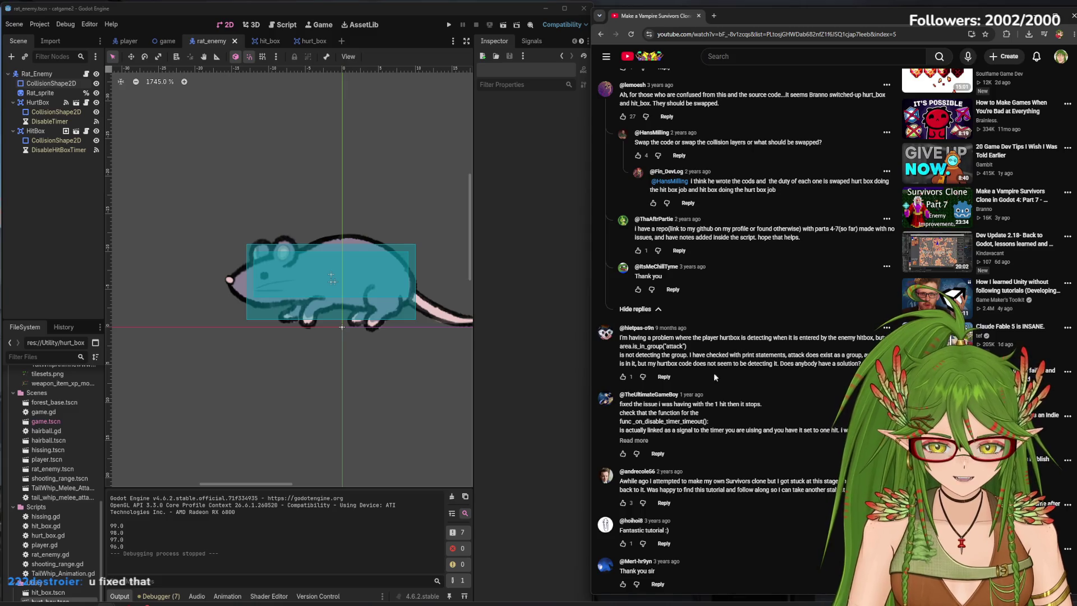
click(643, 438)
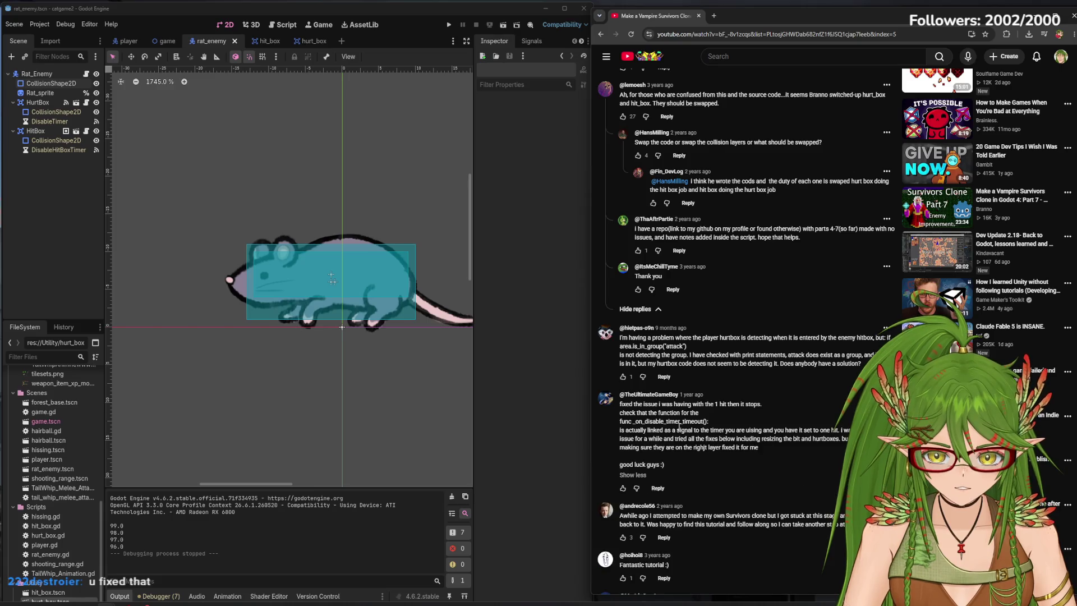
scroll(712, 406, down, 1)
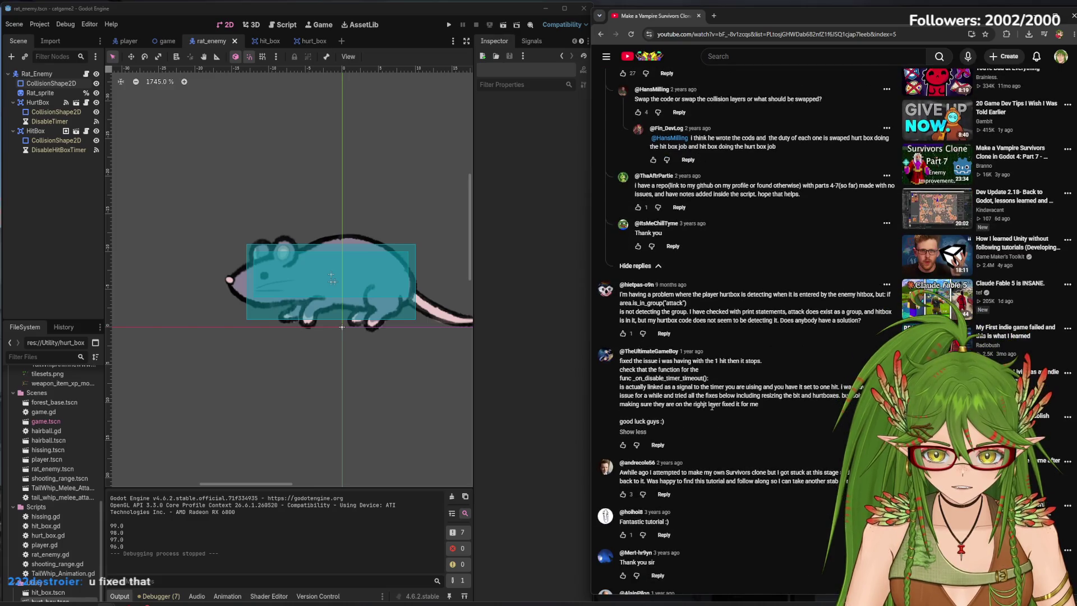
Open hit_box.gd and scroll to its timer-timeout handler re-enabling collision via call_deferred.
click(269, 41)
click(285, 24)
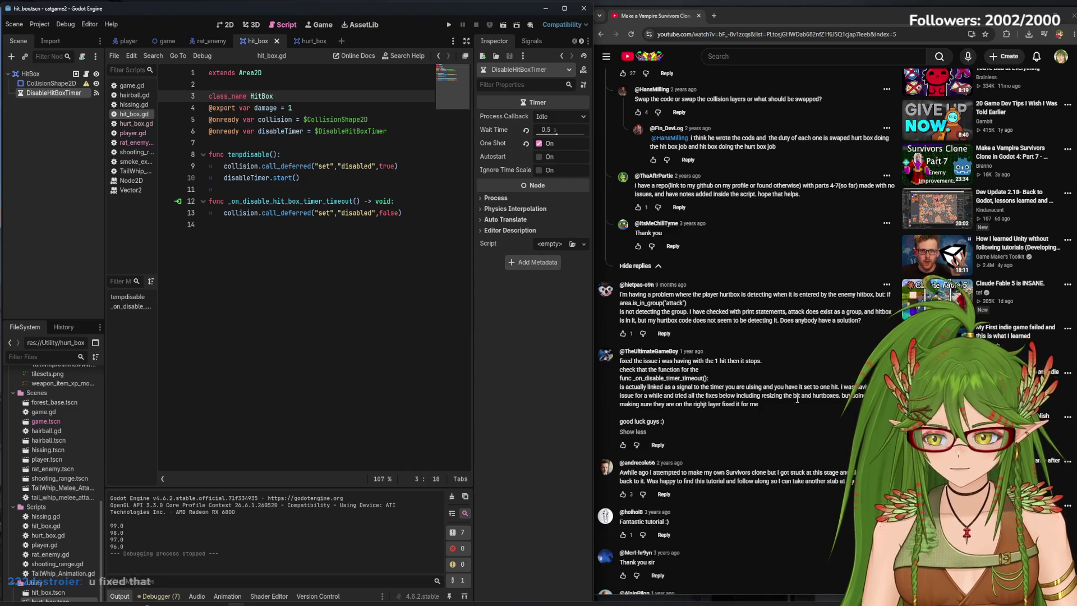
scroll(790, 405, down, 2)
scroll(775, 409, down, 2)
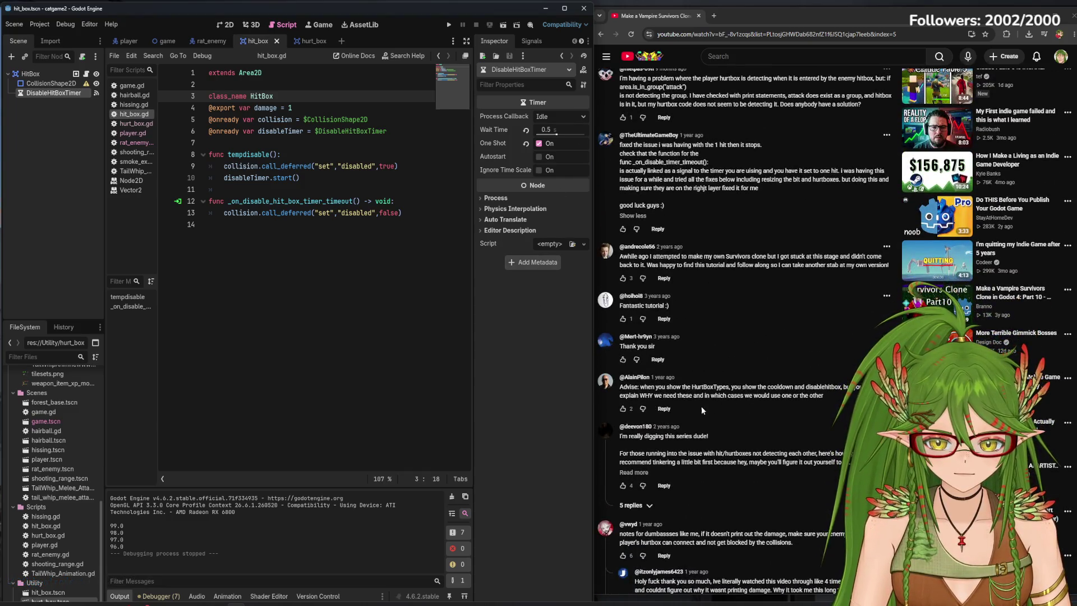
Browse the comments, expanding the hitbox-layers comment and collapsing the long box-naming one.
click(639, 472)
scroll(718, 414, down, 2)
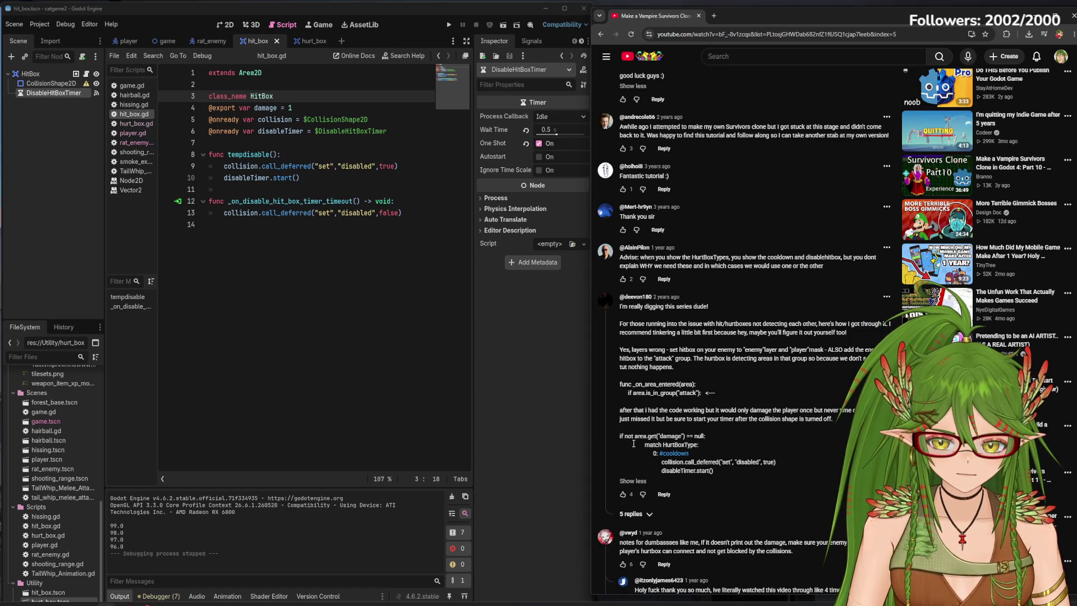
scroll(681, 439, down, 5)
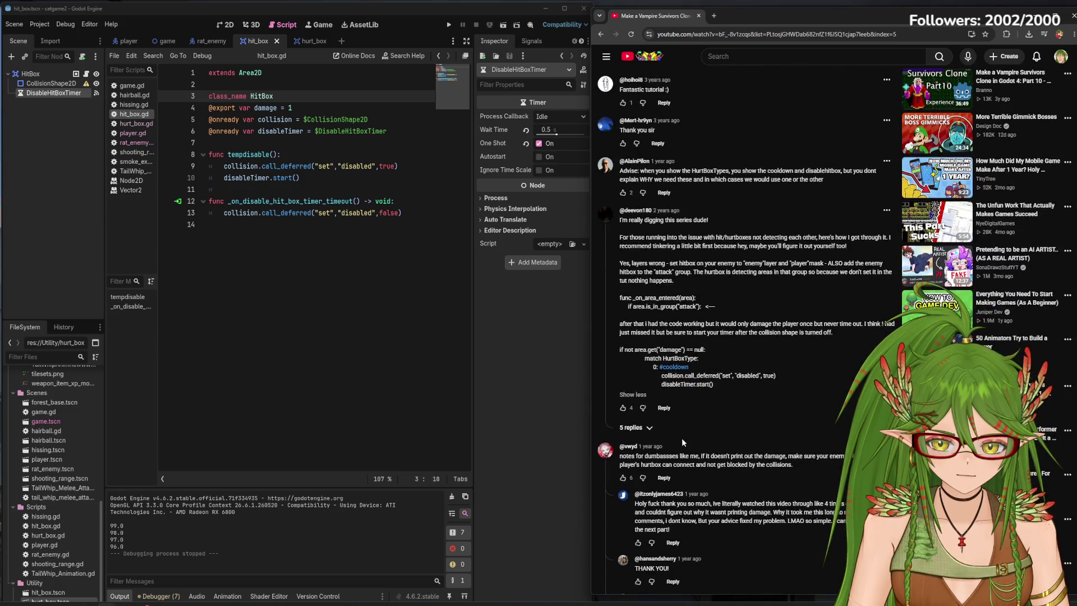
scroll(682, 443, down, 2)
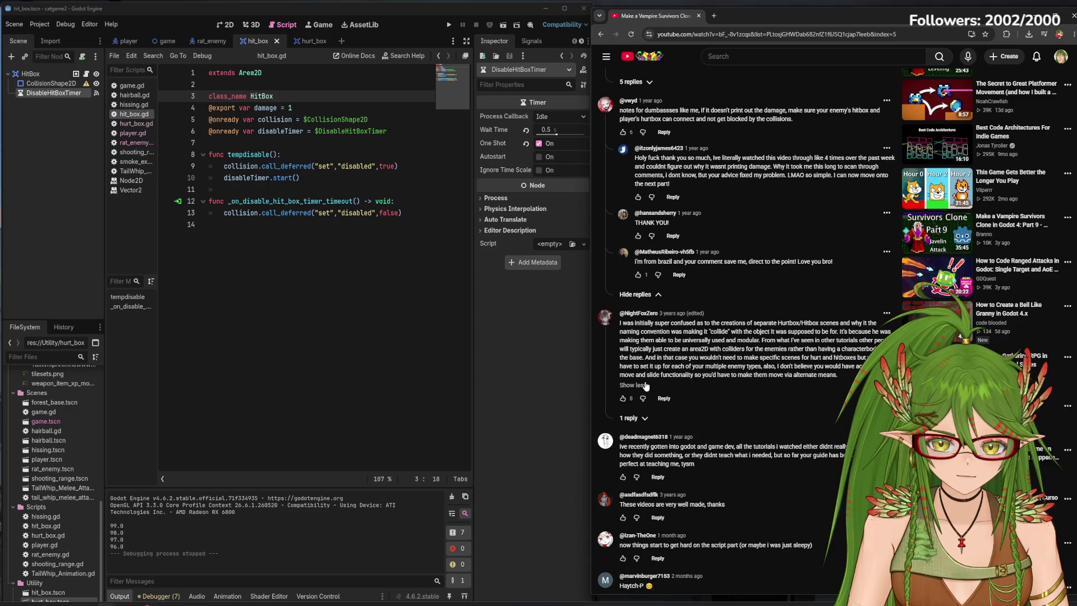
click(644, 386)
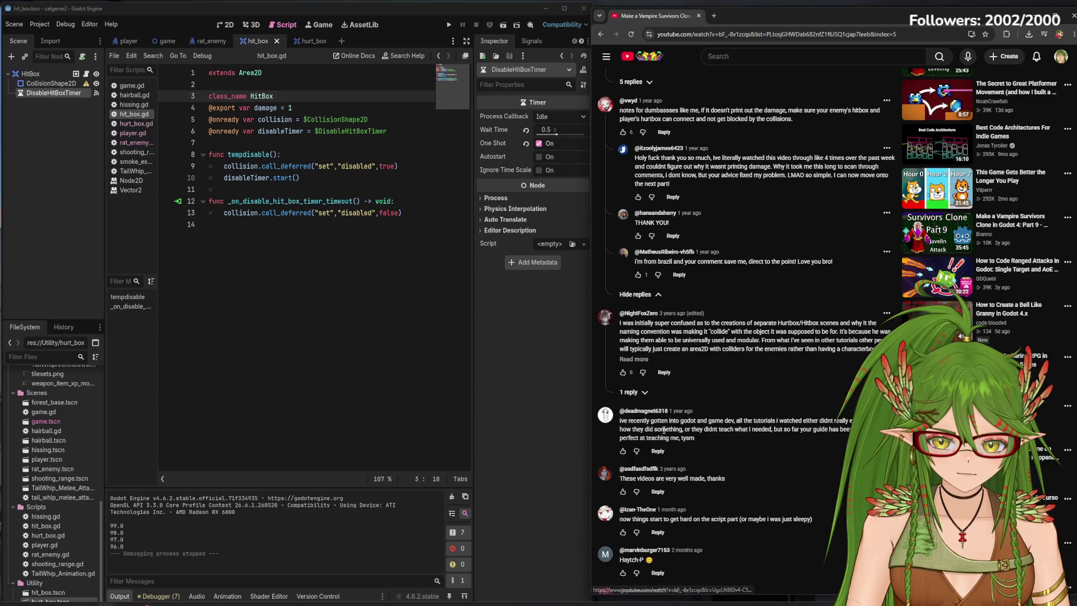
scroll(663, 429, down, 4)
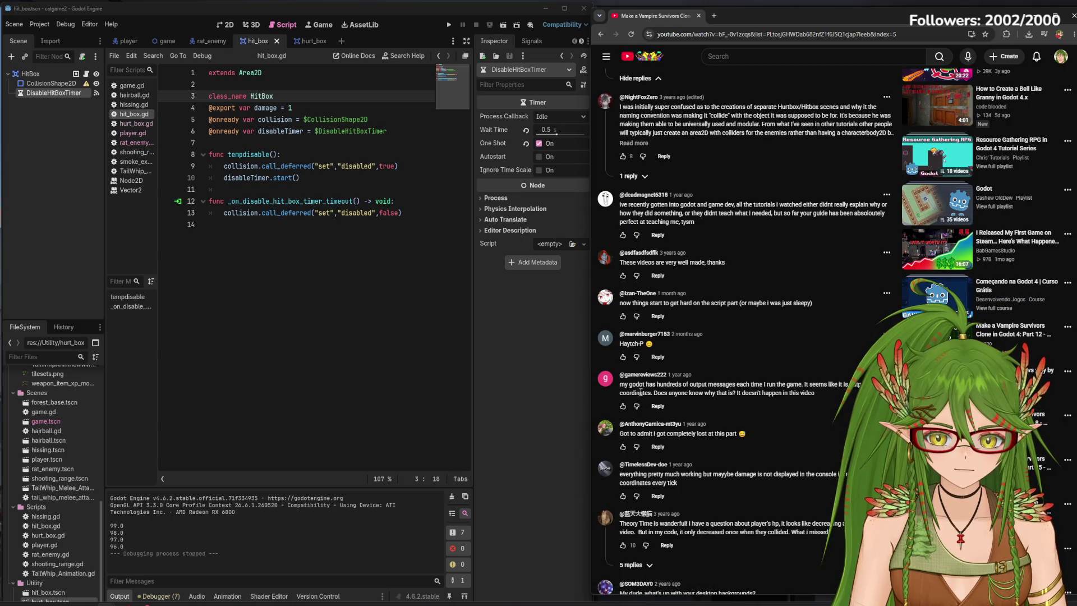
scroll(702, 402, down, 5)
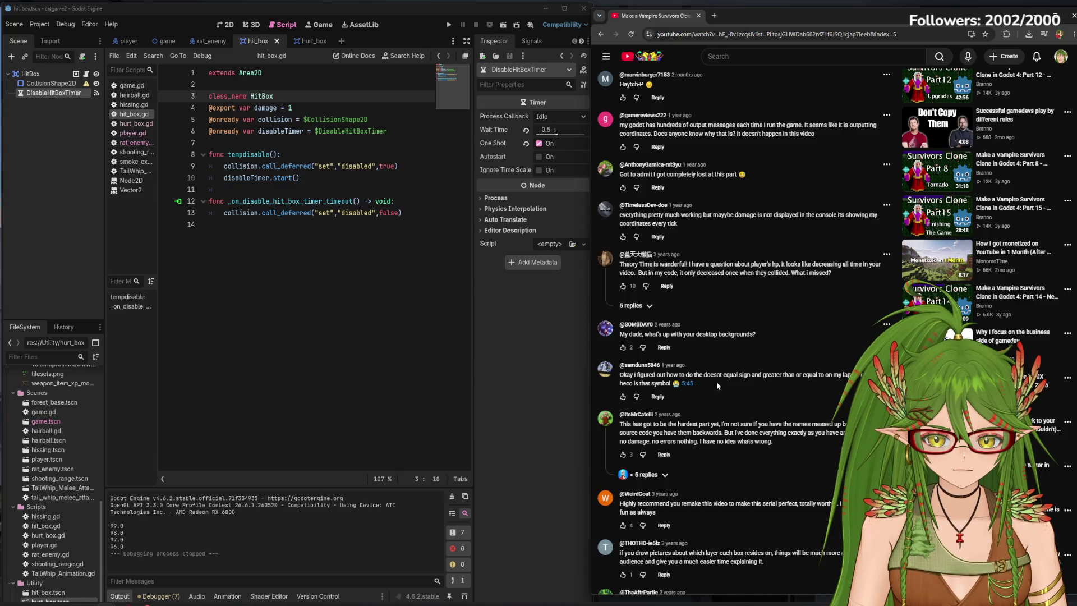
scroll(723, 384, down, 2)
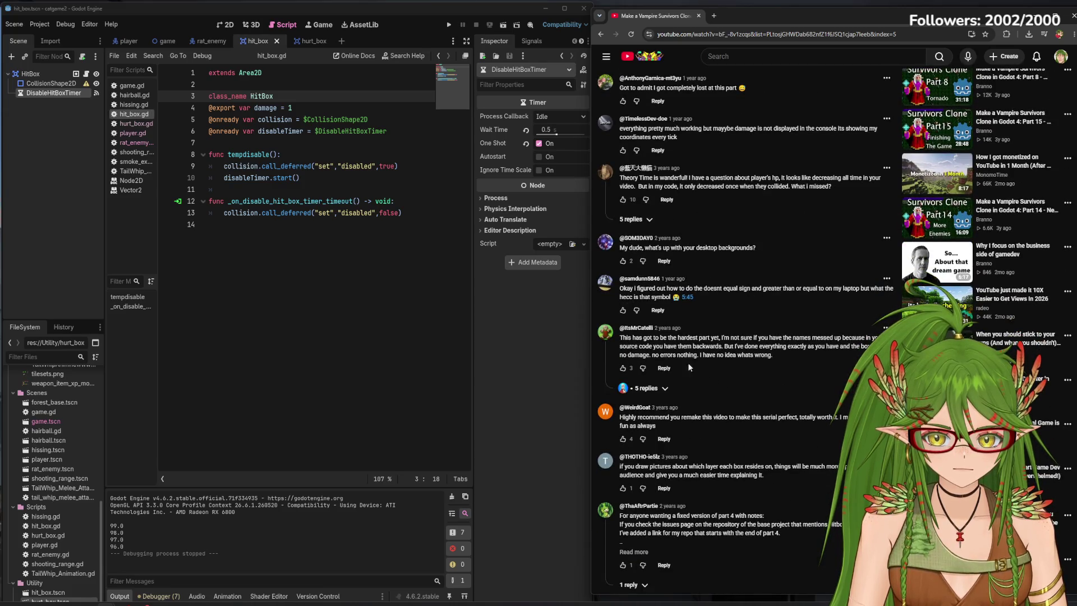
Show the 5 replies under the no-damage comment and expand the attack-group reply.
click(644, 388)
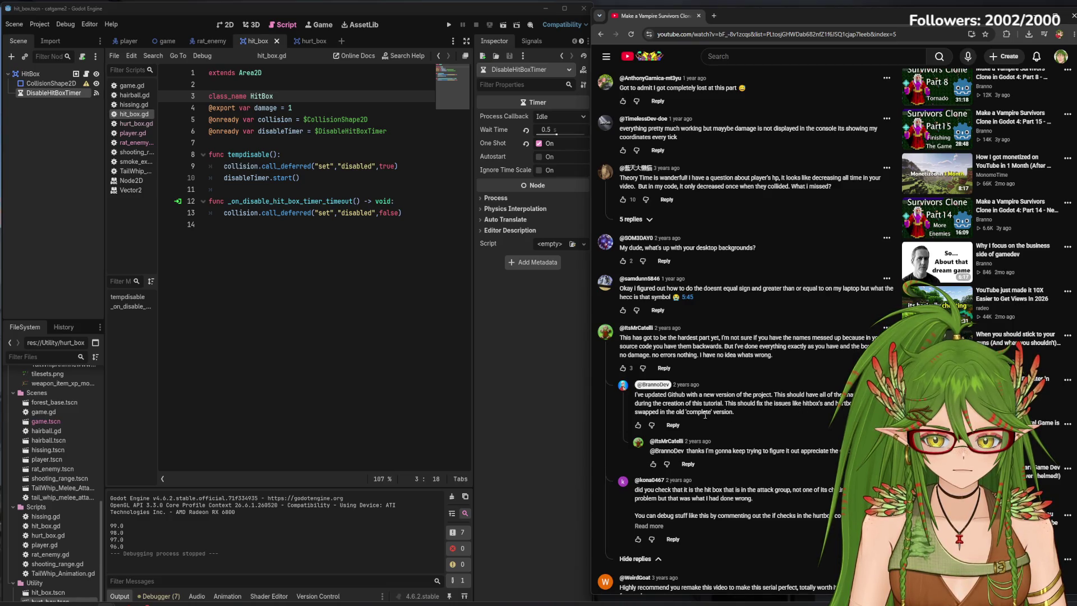
scroll(705, 415, down, 3)
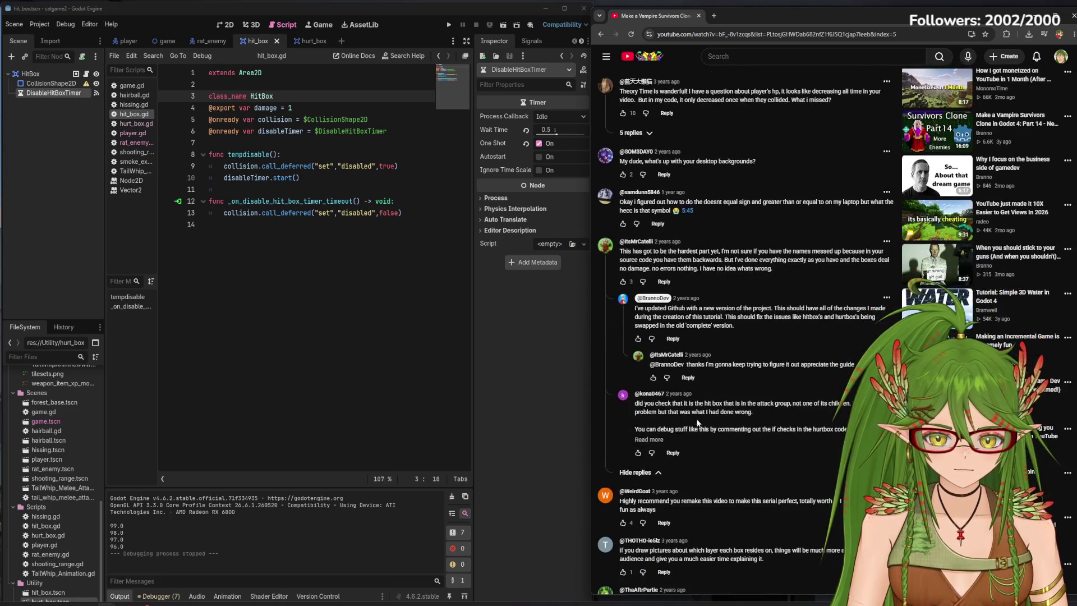
click(648, 439)
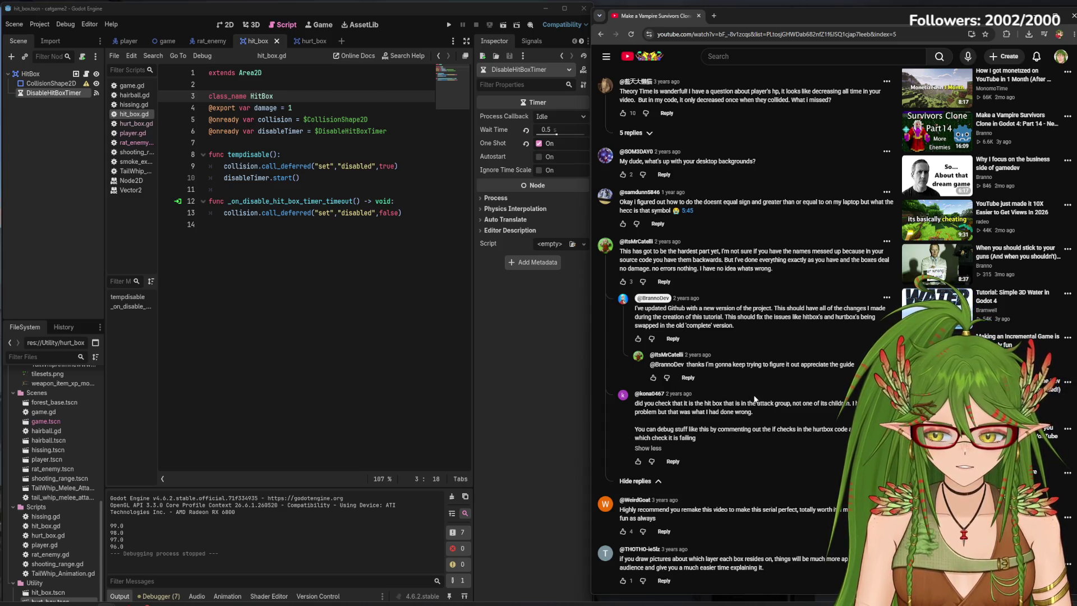
Playtest twice from the player script, steering the cat into the rats and stopping with F8.
click(306, 42)
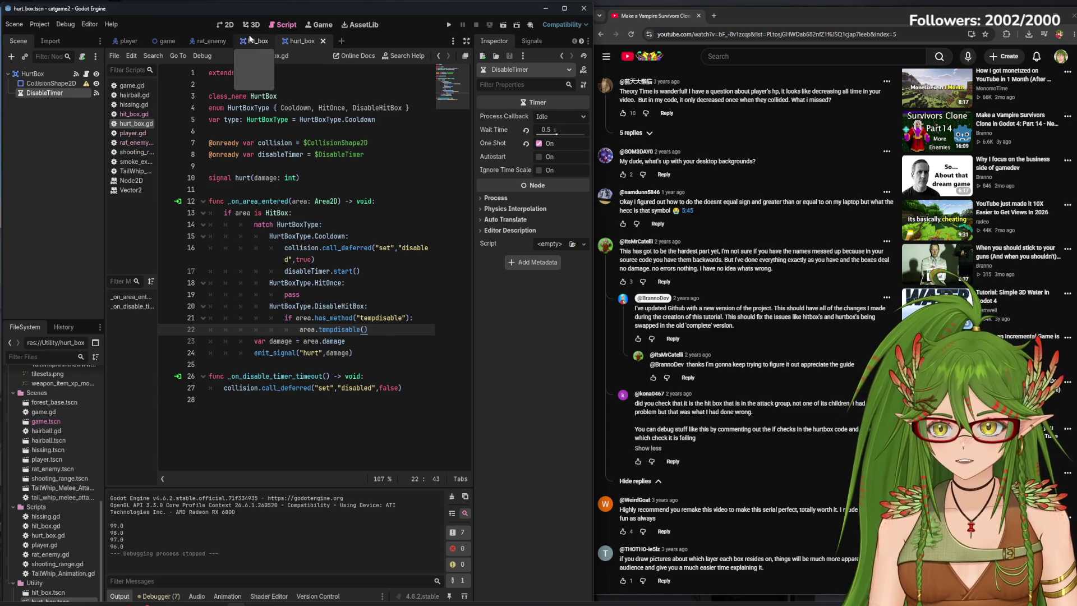
click(120, 40)
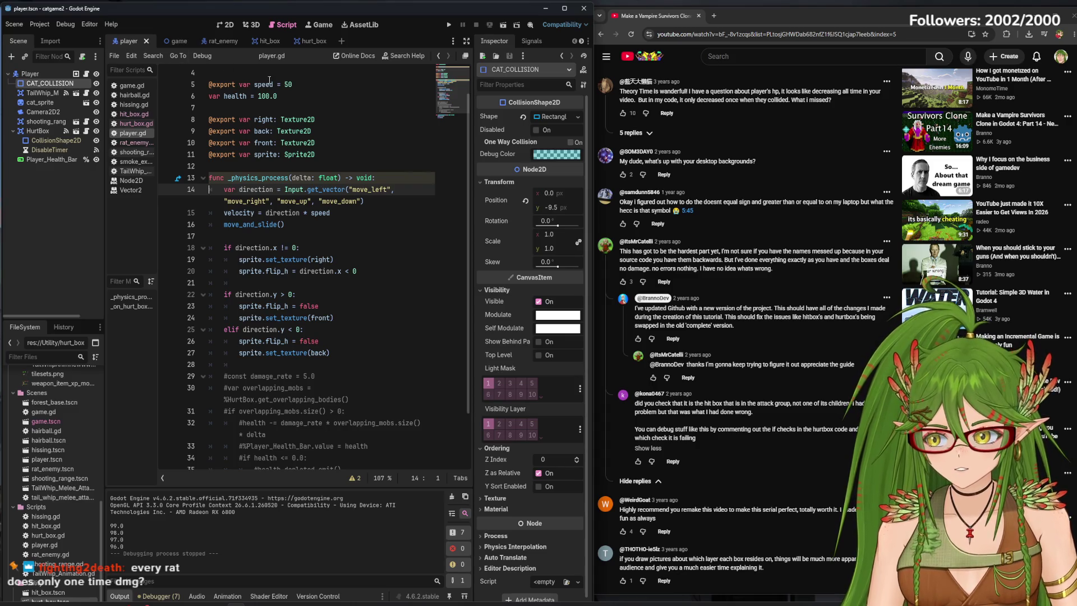
click(450, 26)
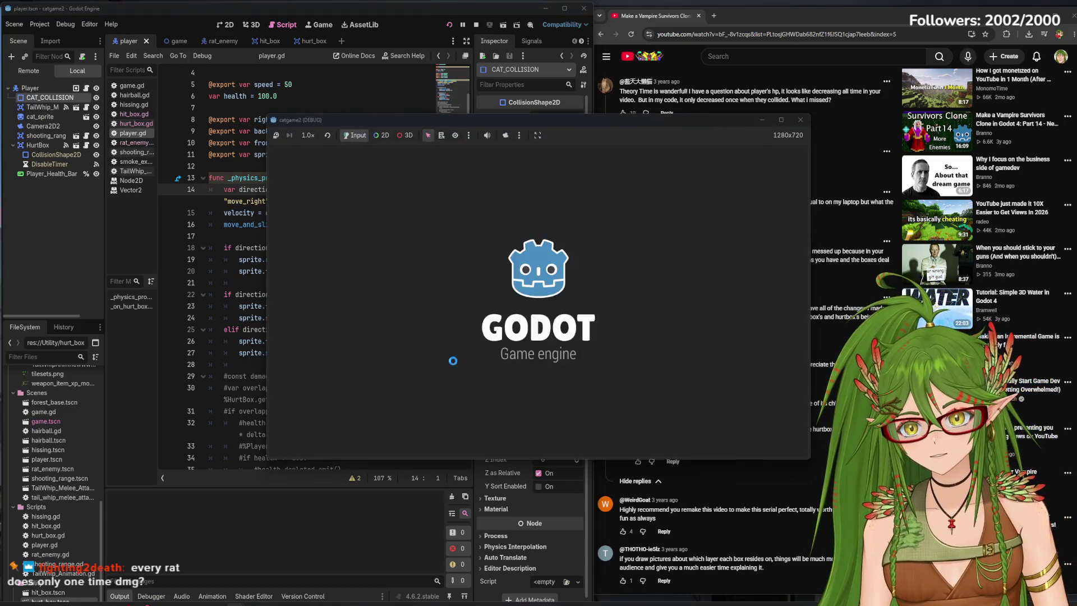
key(s)
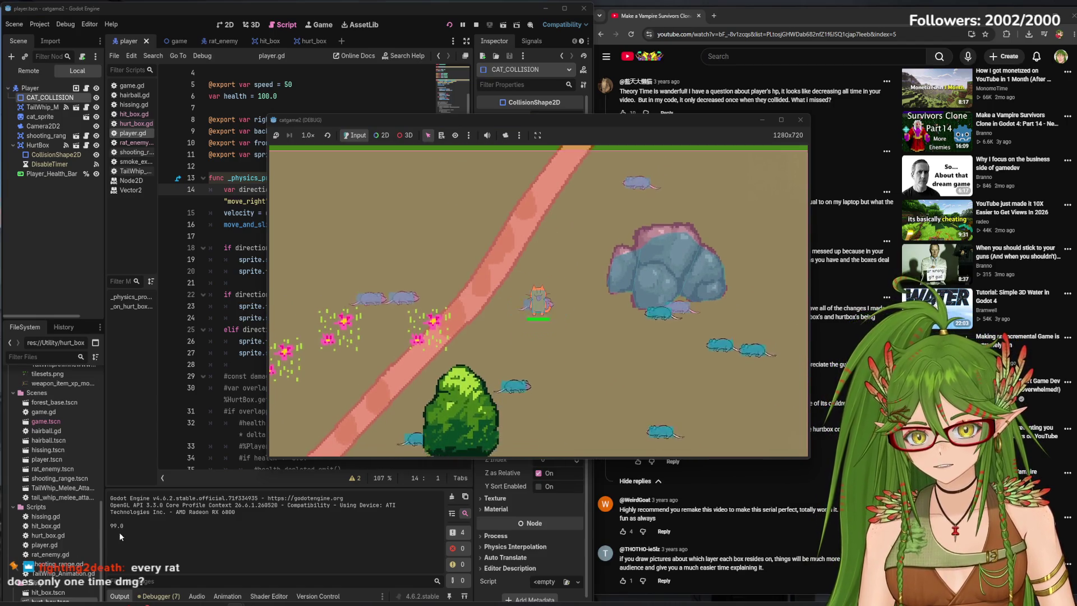
key(s)
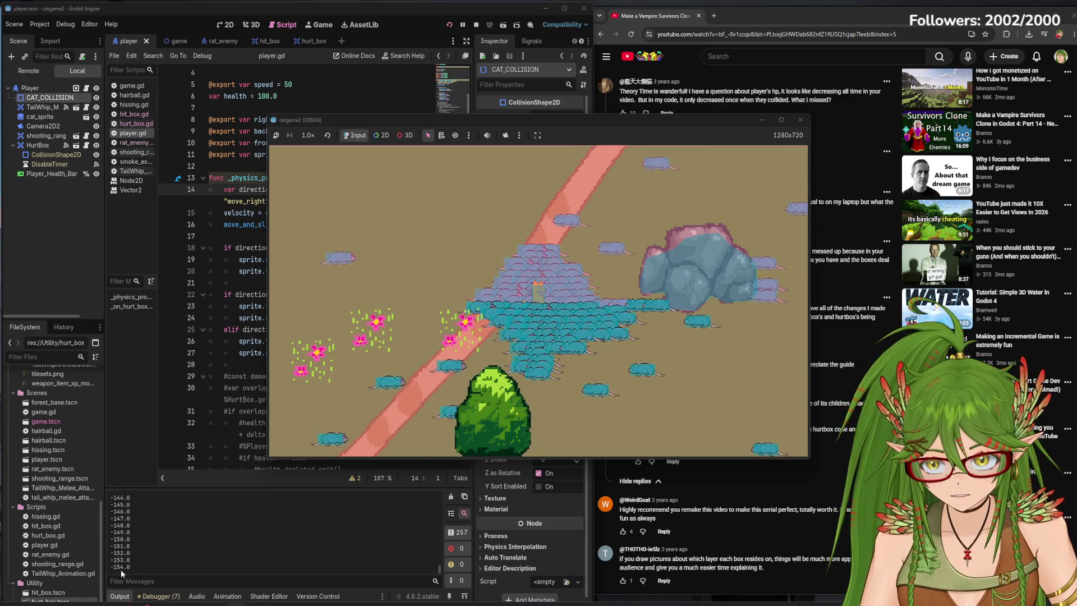
key(F8)
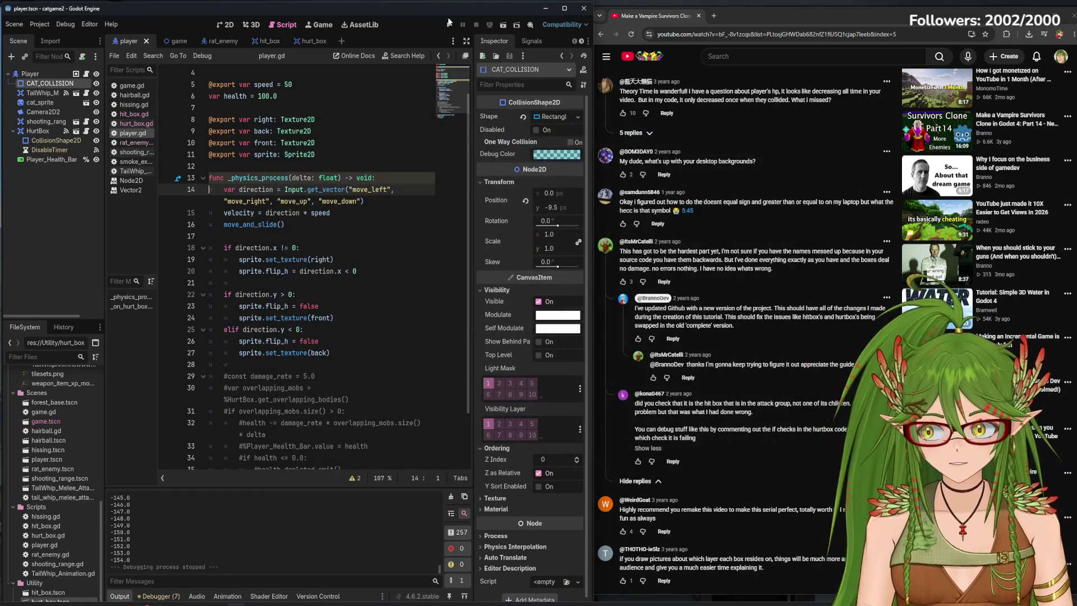
click(449, 24)
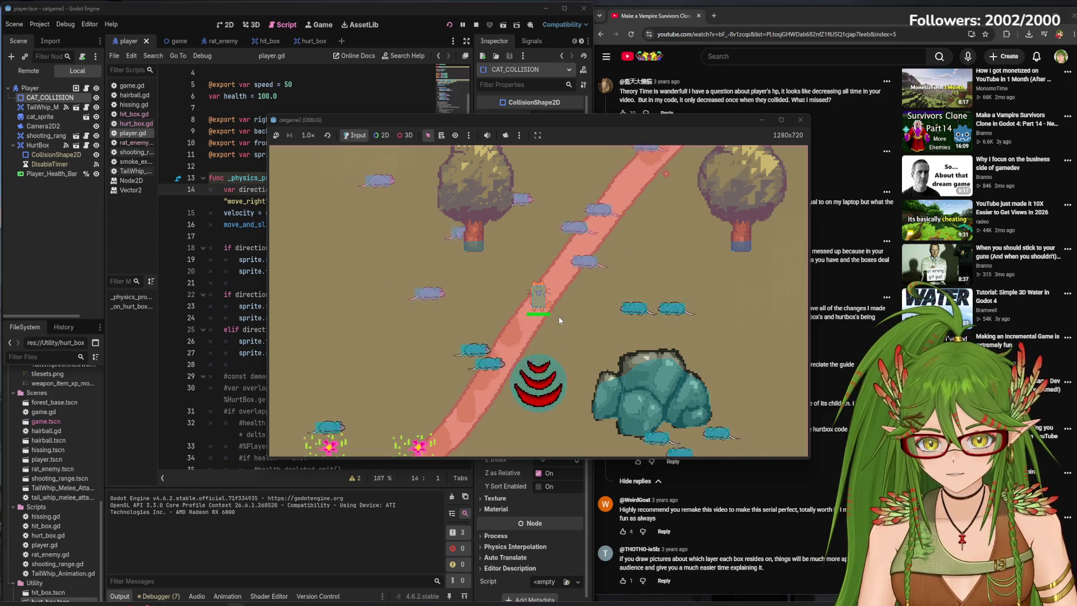
key(F8)
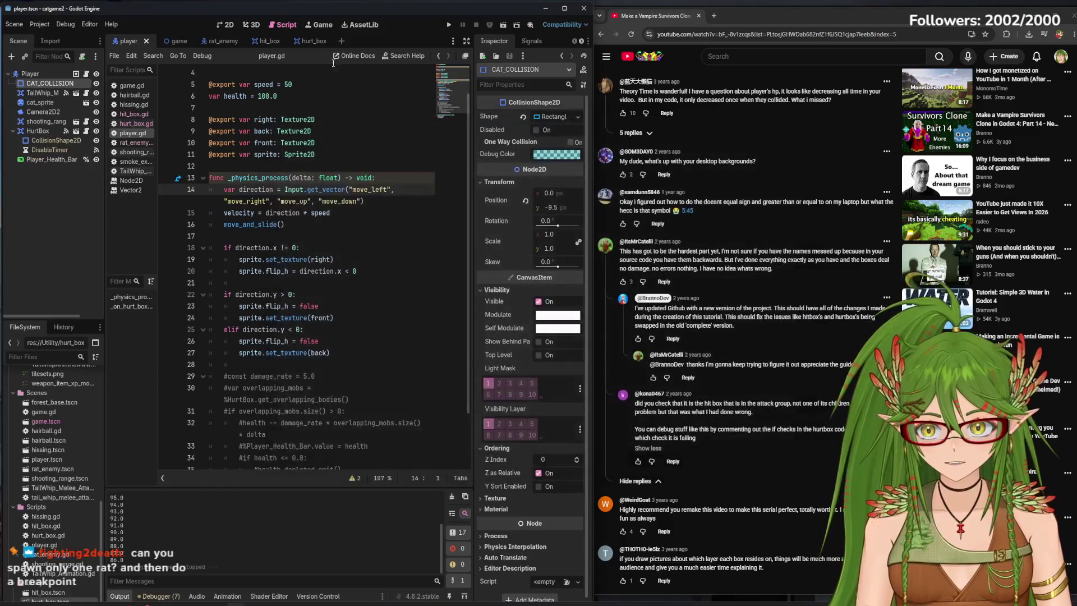
Open the rat_enemy script and unsnap Chrome so it floats over Godot.
click(226, 45)
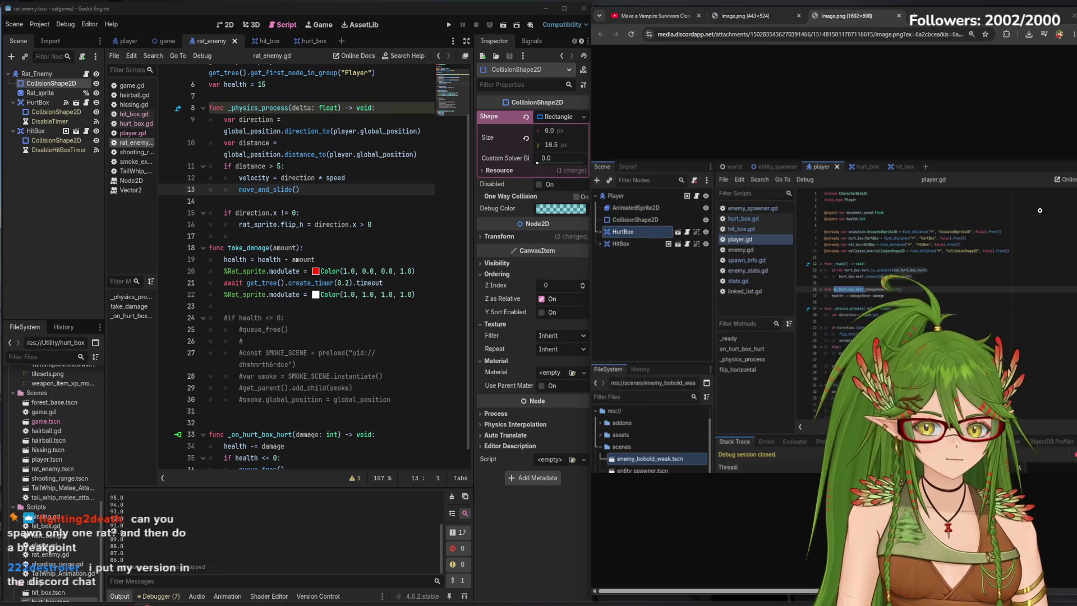
click(1072, 35)
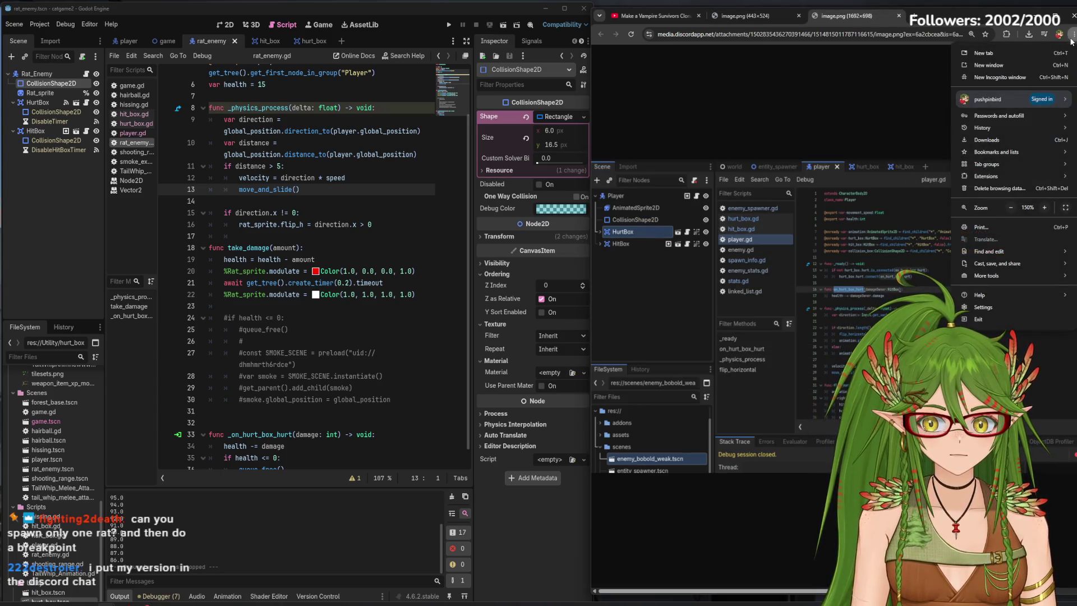
click(884, 136)
mouse_move(920, 16)
mouse_down()
mouse_move(682, 52)
mouse_move(688, 38)
mouse_up()
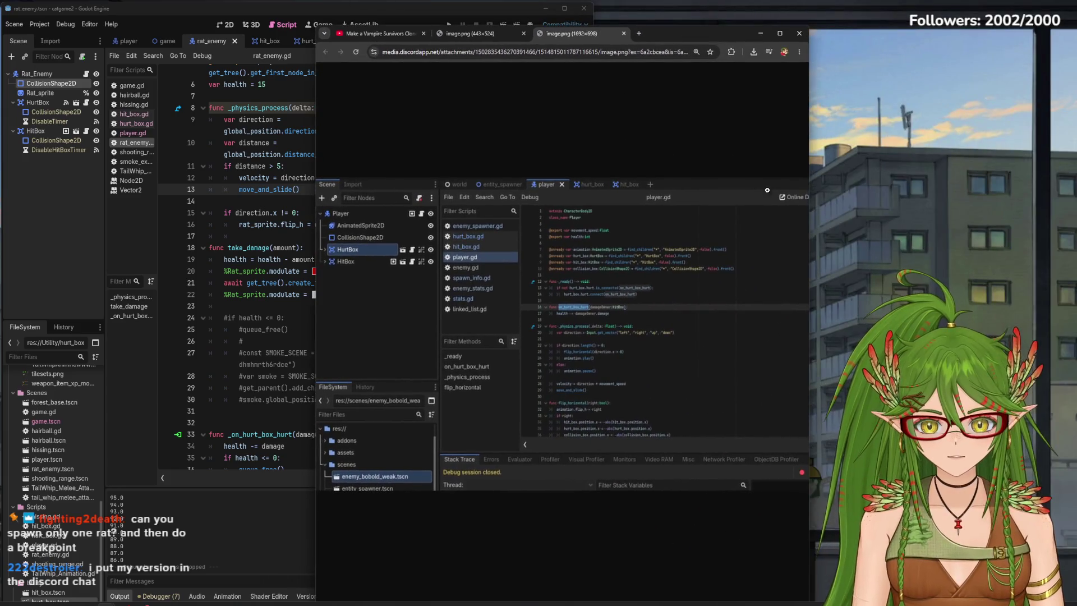
Enlarge the Discord screenshot of the viewer's player.gd beside Godot's script.
mouse_move(808, 170)
mouse_down()
mouse_move(1015, 192)
mouse_move(909, 184)
mouse_up()
drag(678, 30, 819, 26)
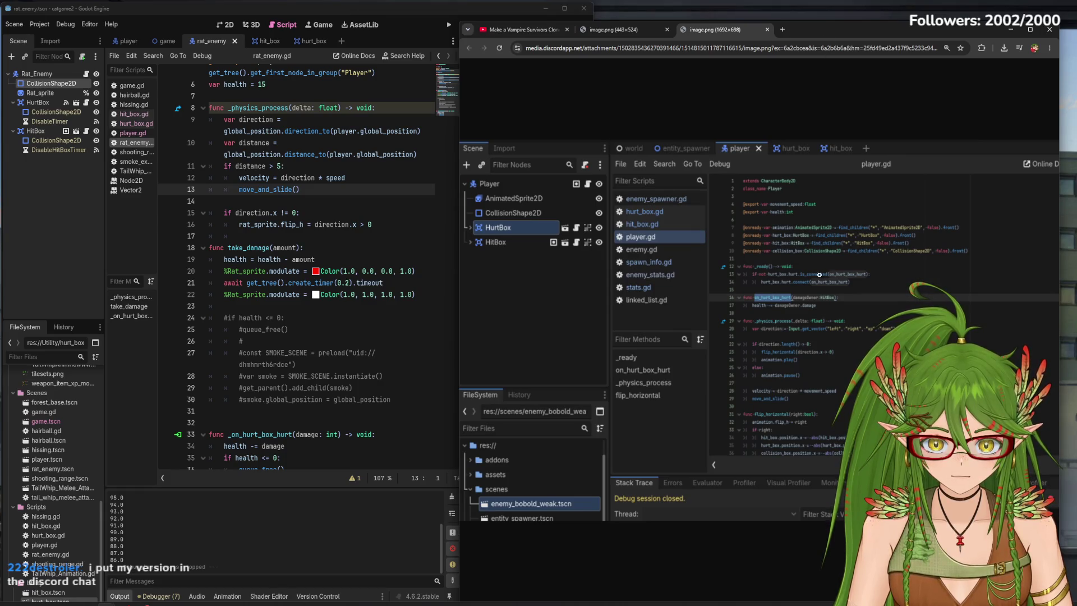
drag(456, 287, 145, 265)
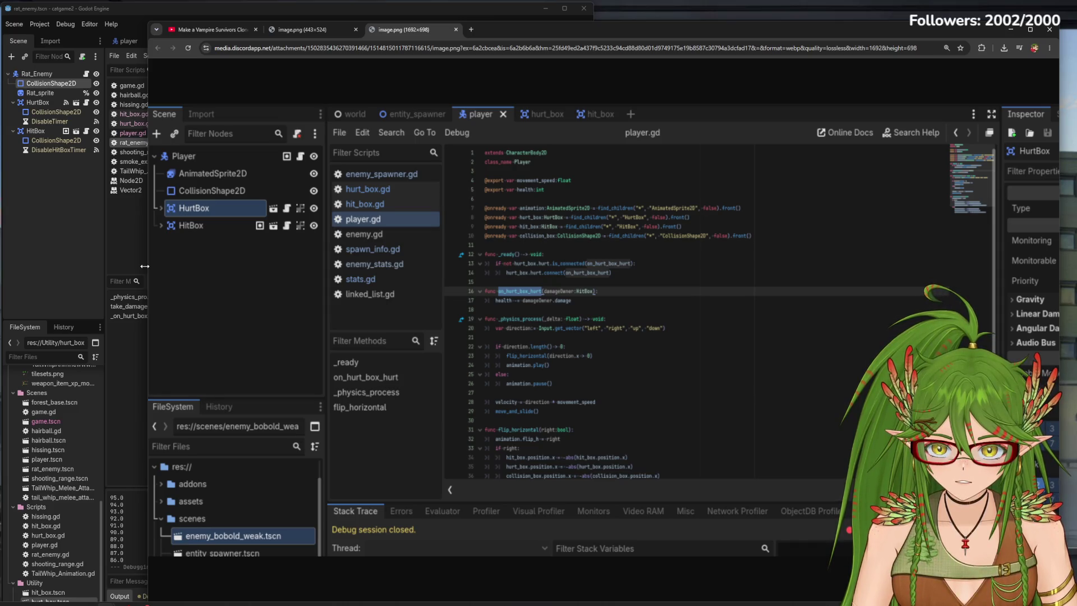
drag(145, 266, 593, 276)
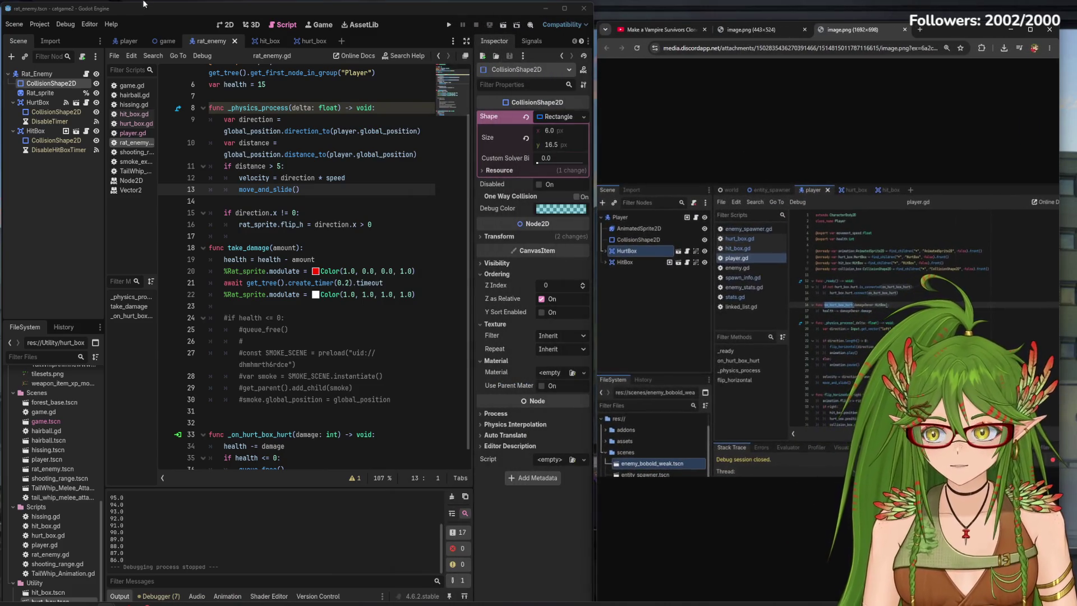
Show player.gd, resize Chrome, and put the 443×524 HurtBox screenshot beside hurt_box.gd.
click(125, 41)
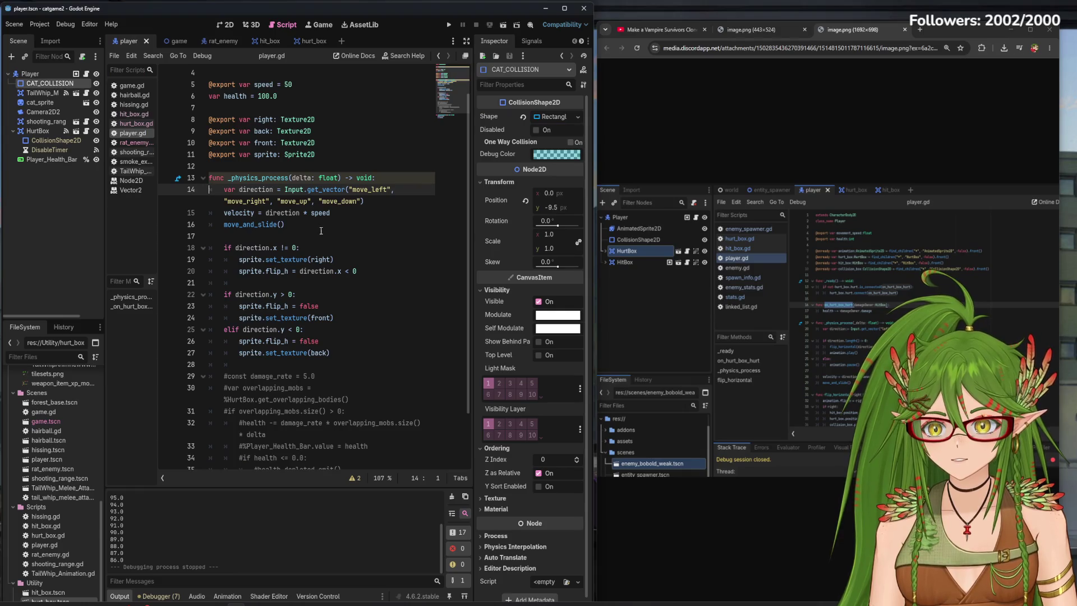
scroll(322, 230, down, 2)
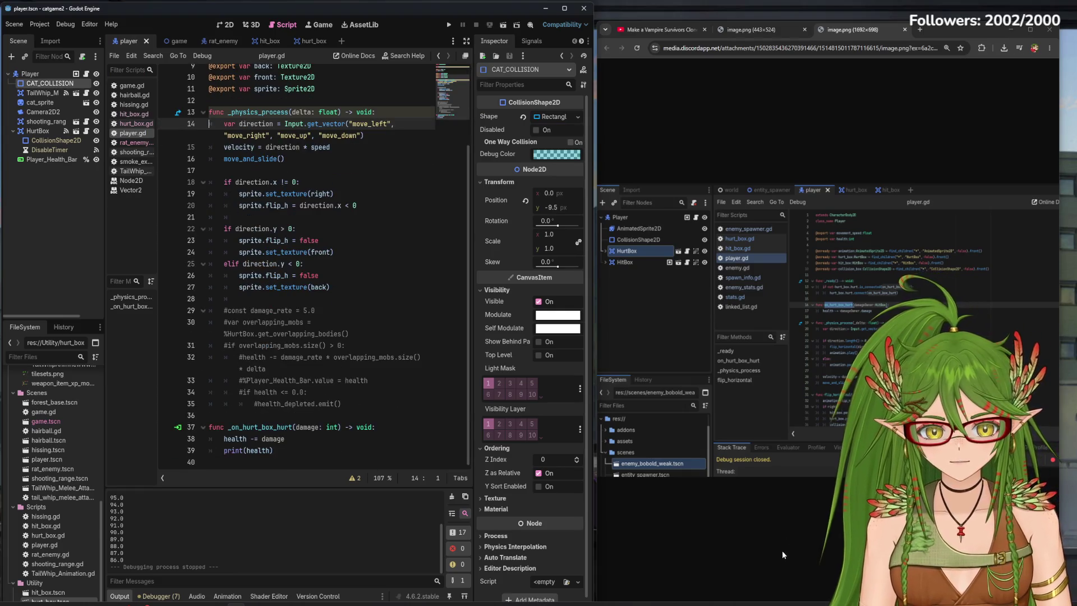
mouse_move(595, 395)
mouse_down()
mouse_move(372, 395)
mouse_move(270, 380)
mouse_up()
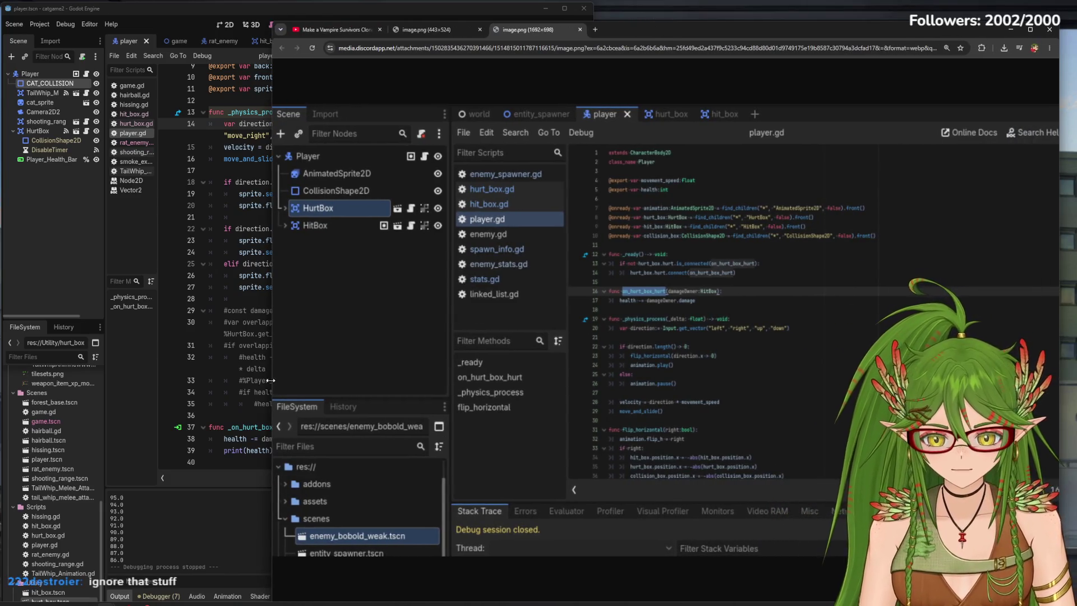
mouse_move(271, 380)
mouse_down()
mouse_move(492, 379)
mouse_move(367, 376)
mouse_up()
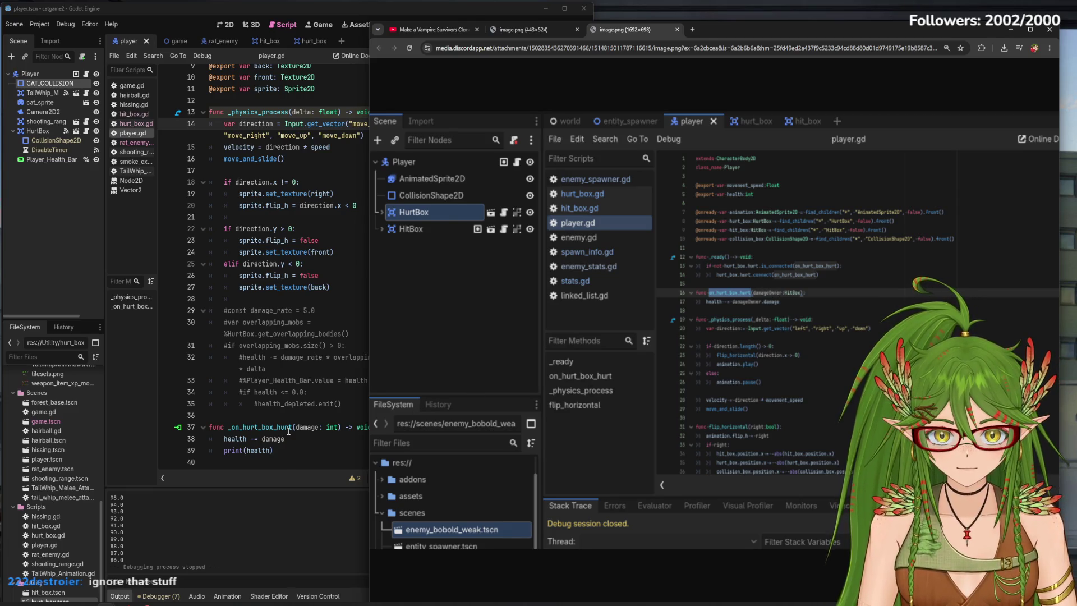
click(516, 30)
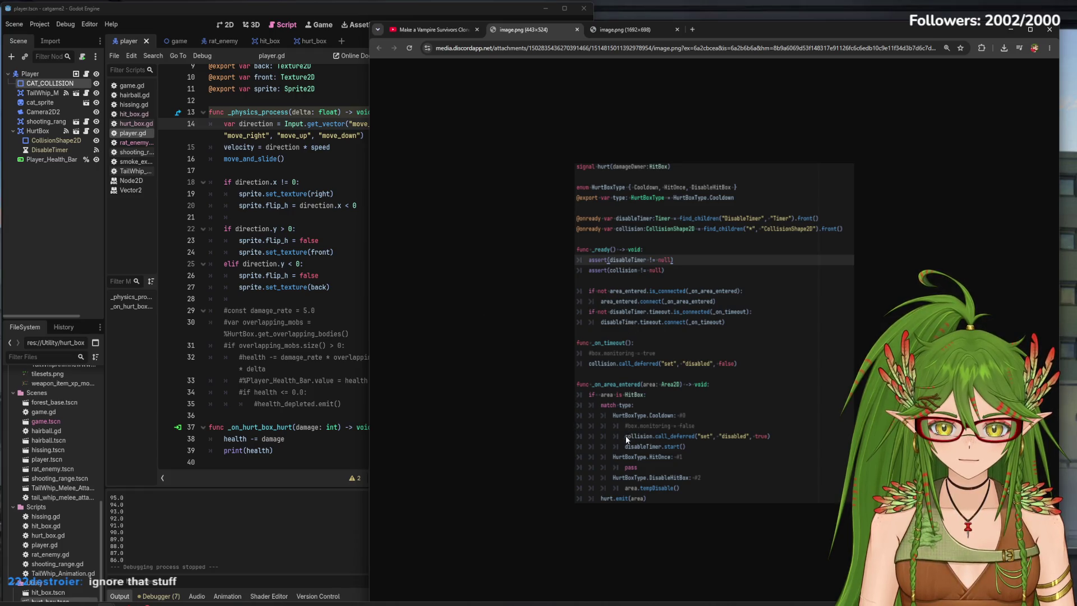
click(352, 500)
Delete the if area.has_method("tempdisable"): line in hurt_box.gd, undoing a botched first attempt.
click(310, 41)
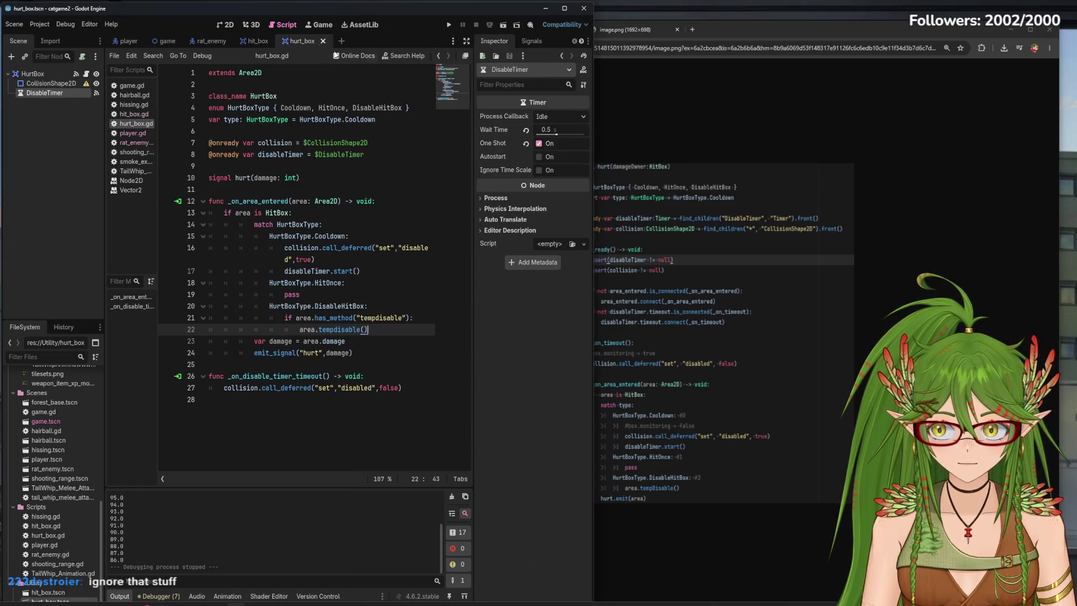
click(718, 156)
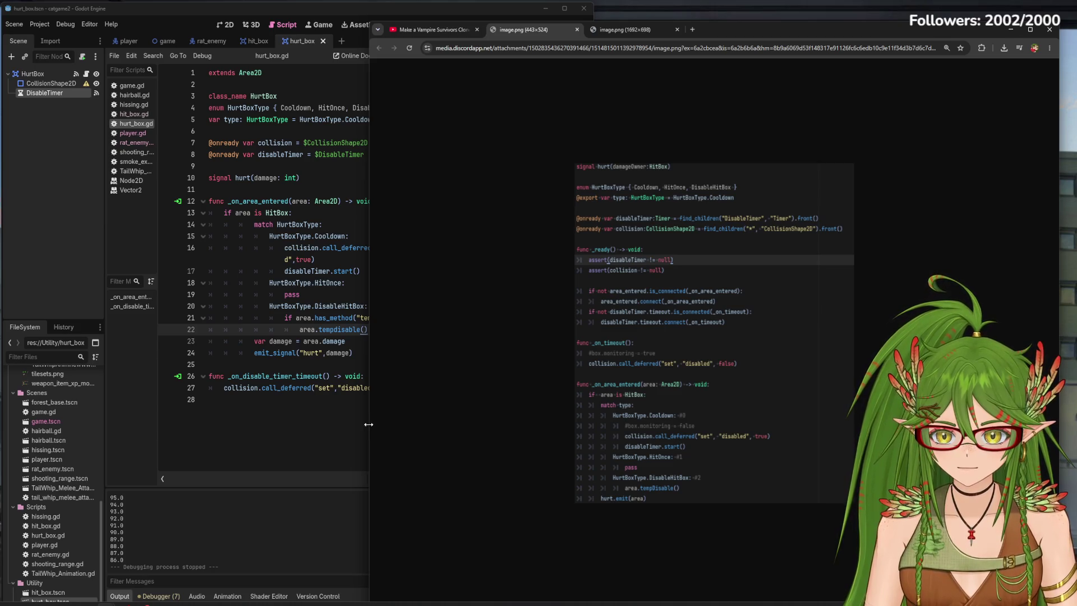
drag(369, 424, 492, 425)
drag(394, 317, 287, 317)
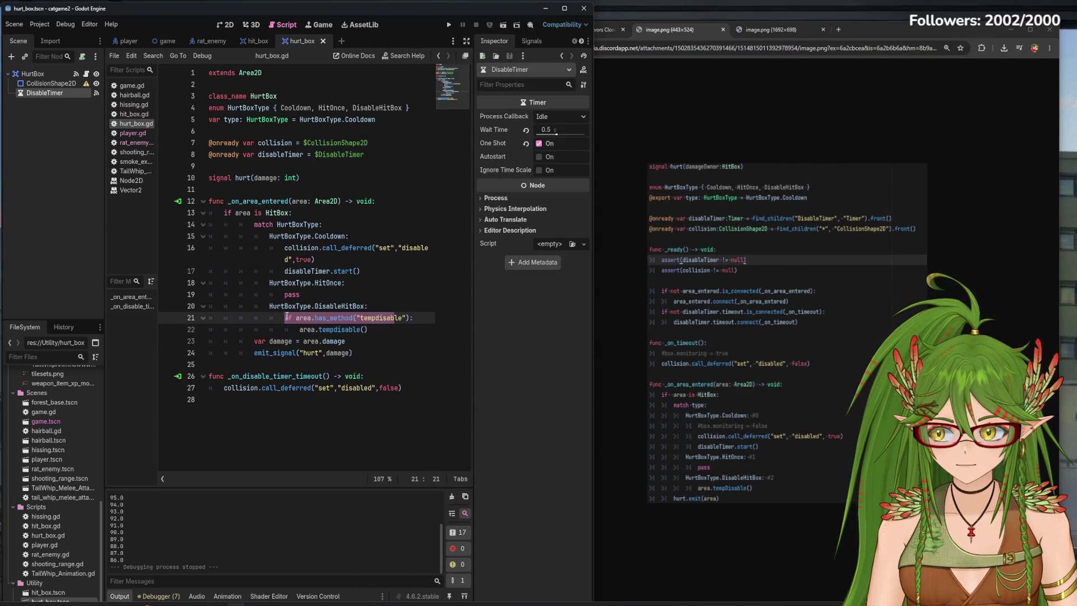
key(BackSpace)
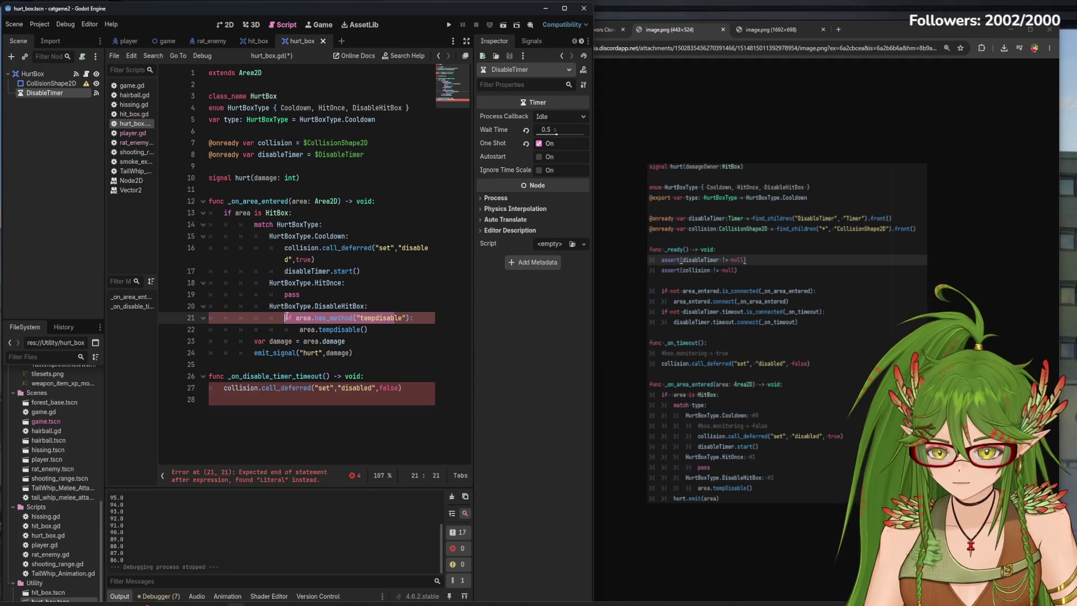
key(ctrl+z)
drag(285, 319, 207, 319)
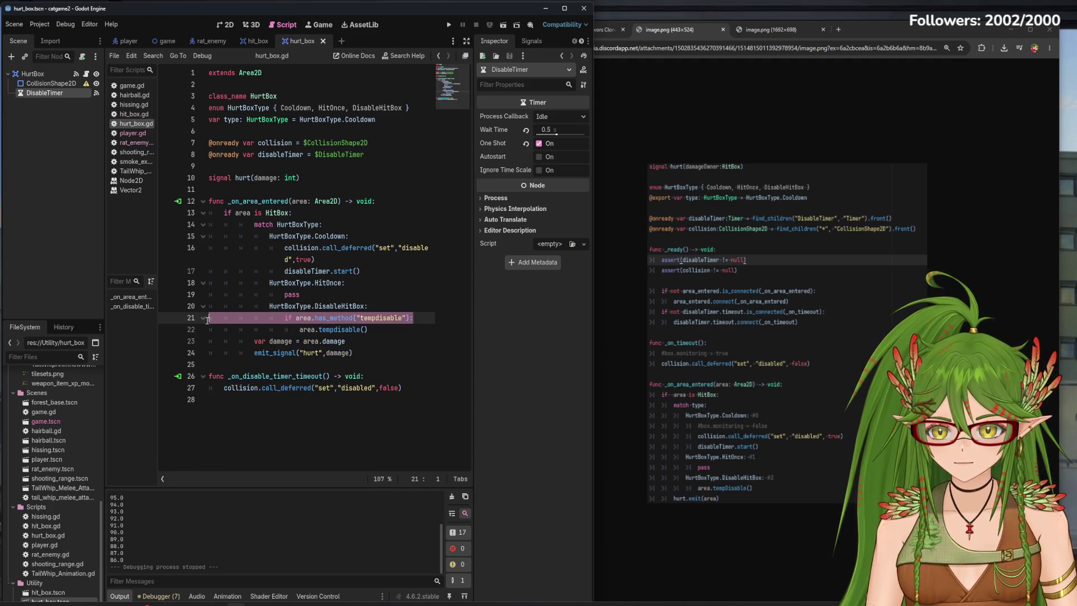
key(BackSpace)
key(BackSpace)
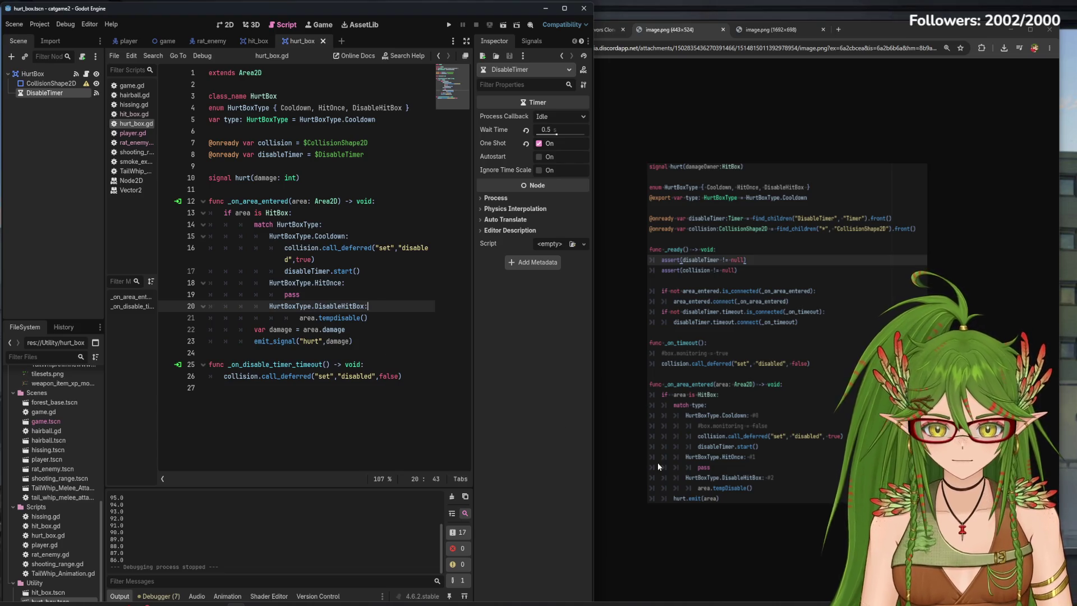
click(370, 341)
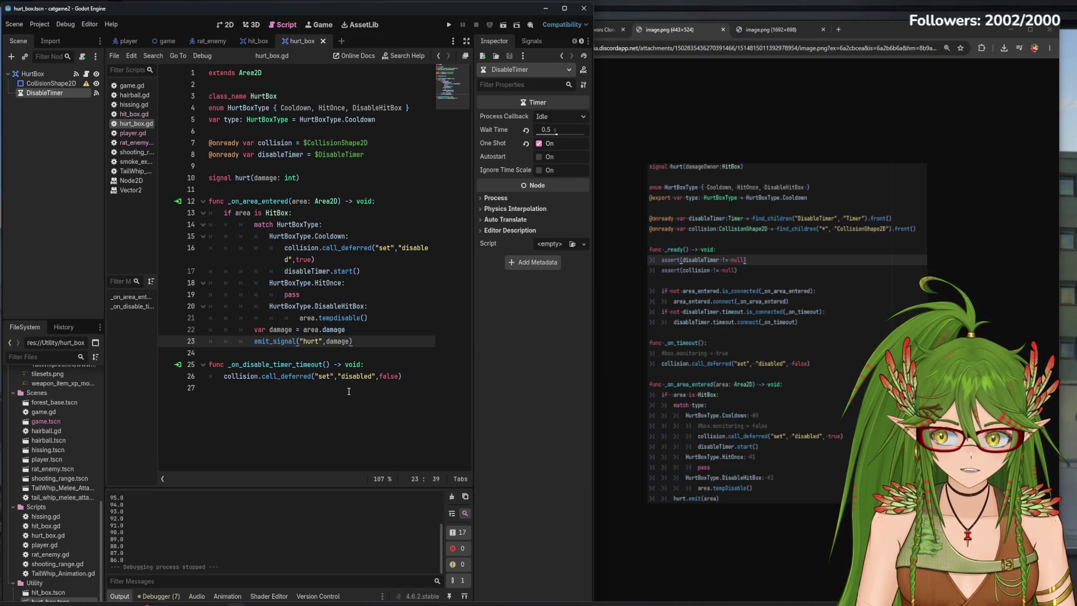
Compare against the tutorial and reference screenshot, then save and run the game.
click(606, 30)
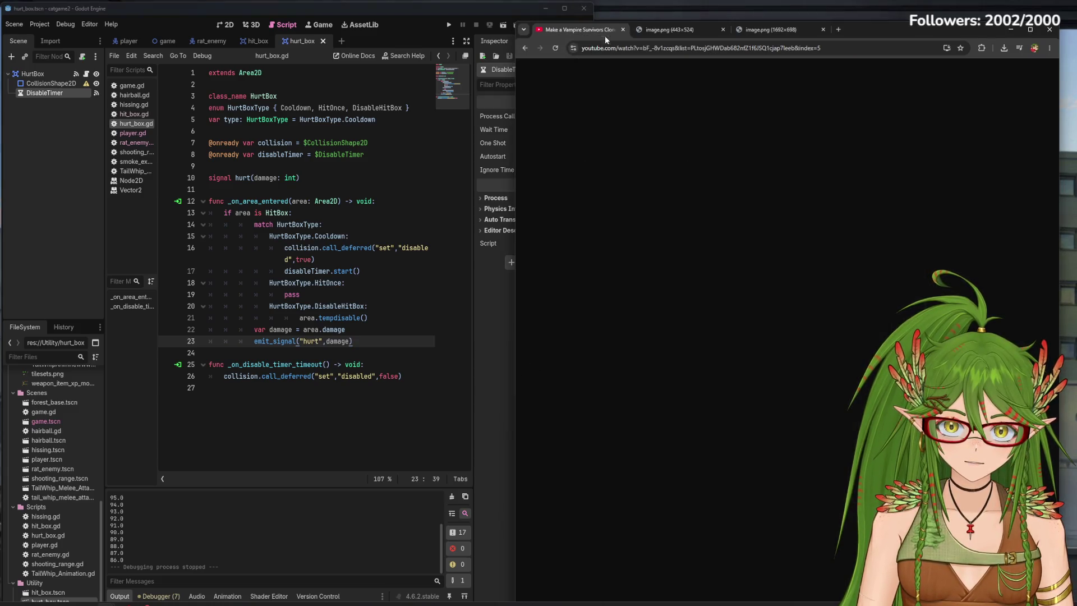
click(654, 31)
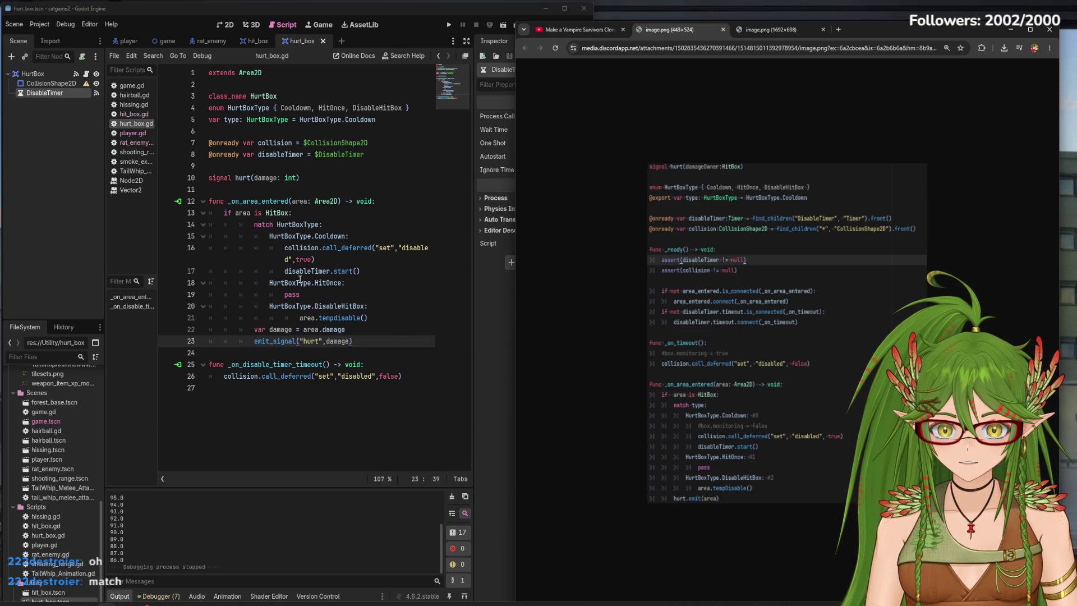
click(316, 224)
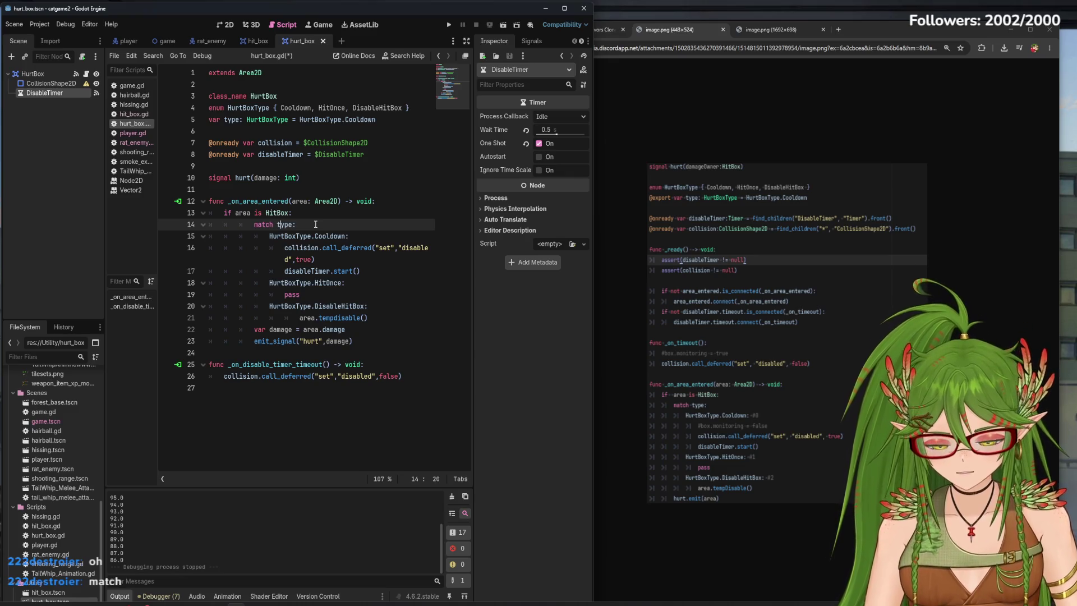
key(End)
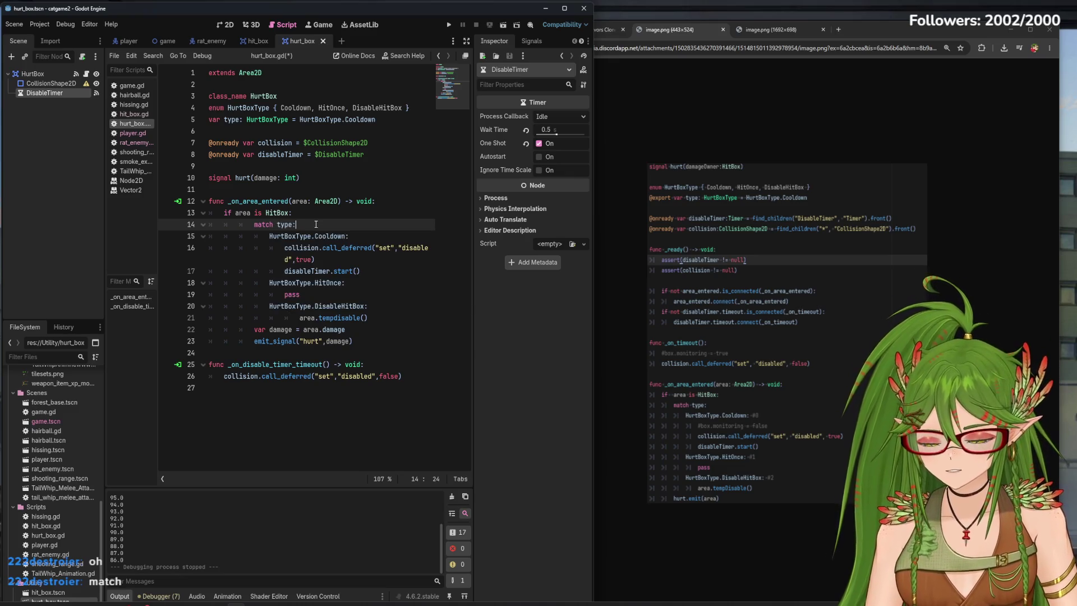
click(447, 26)
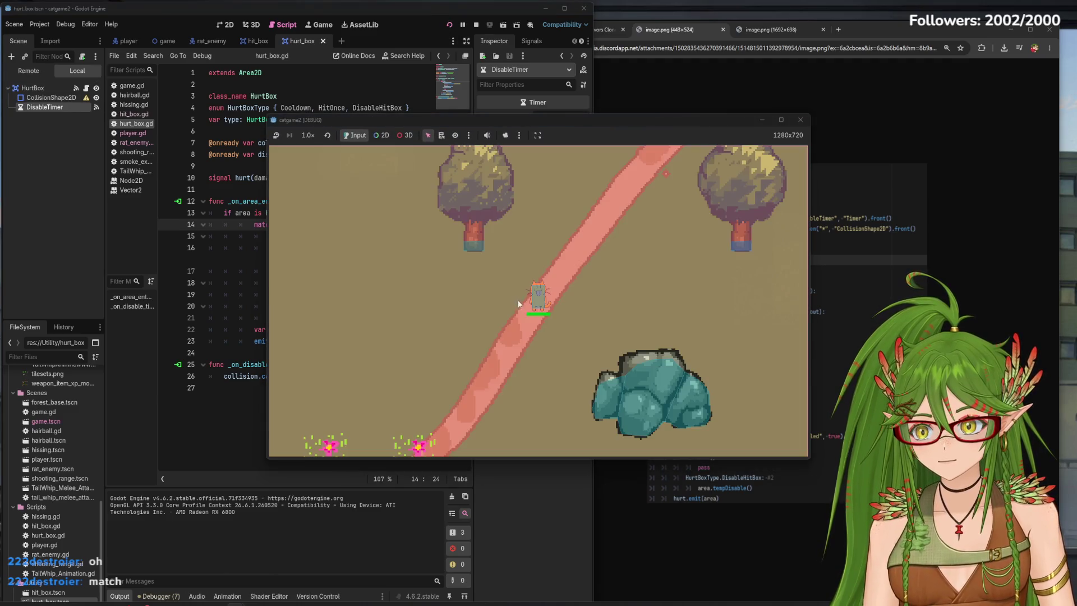
Walk the cat up toward the rats, then down-right, and stop the game.
key(w)
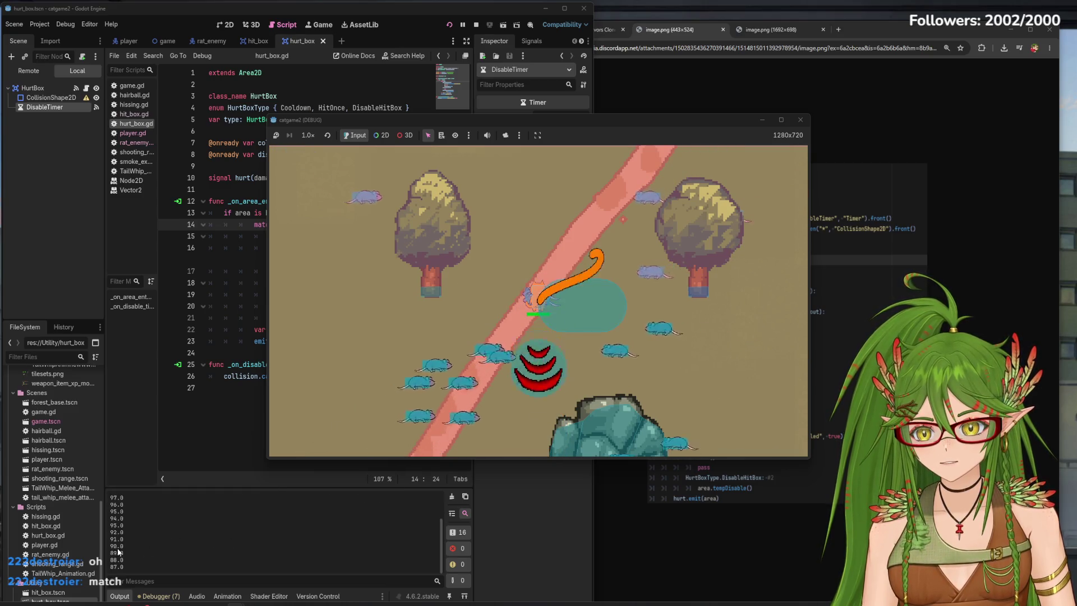
key(s)
key(d)
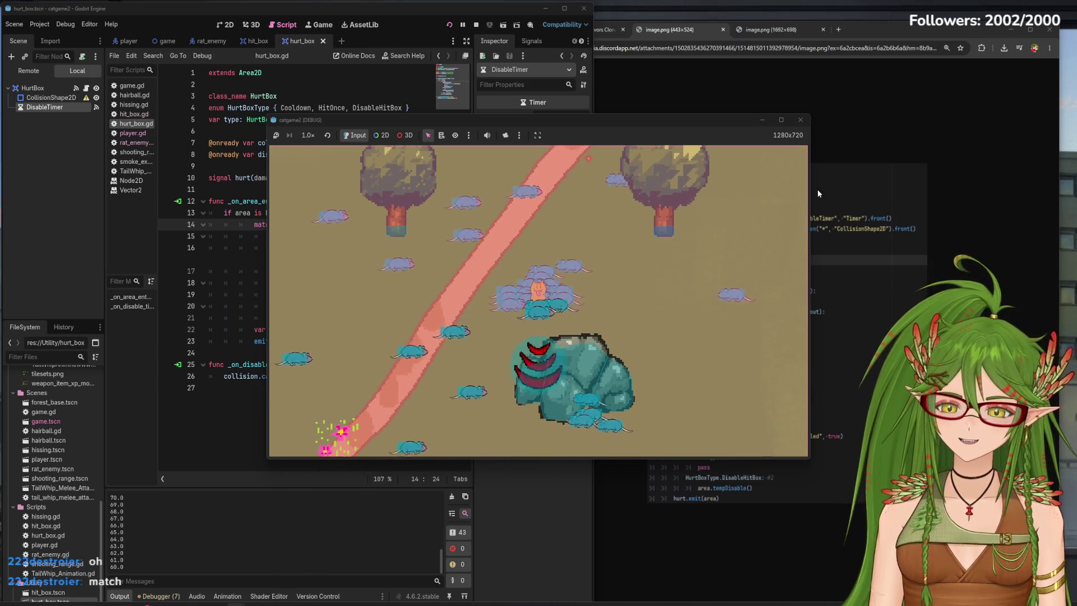
click(800, 120)
Relaunch the game, steer the cat up-right, up-left and left, then close it.
click(451, 23)
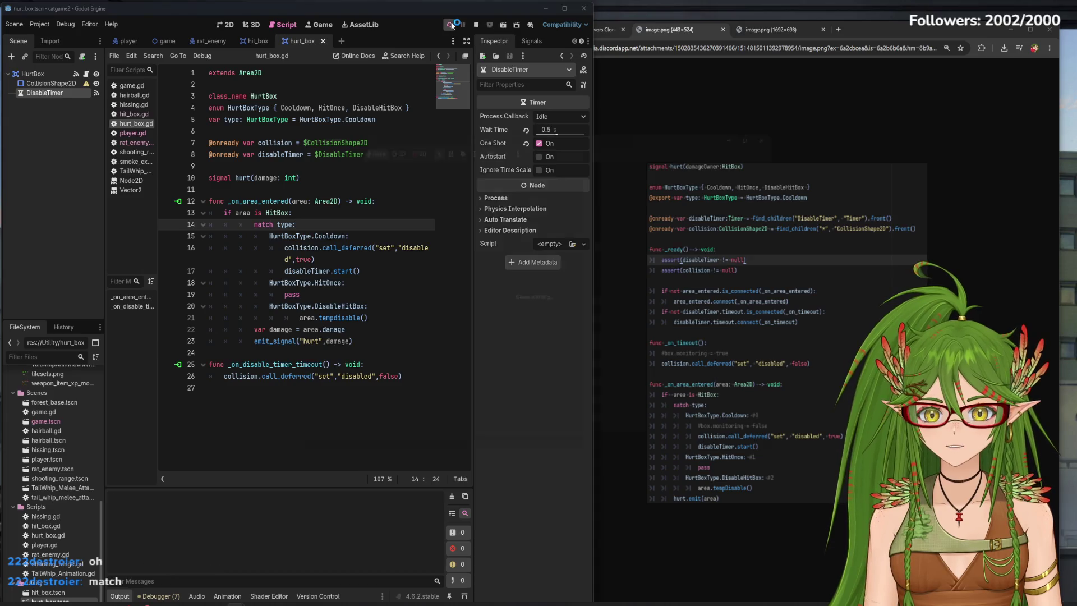
key(w)
key(d)
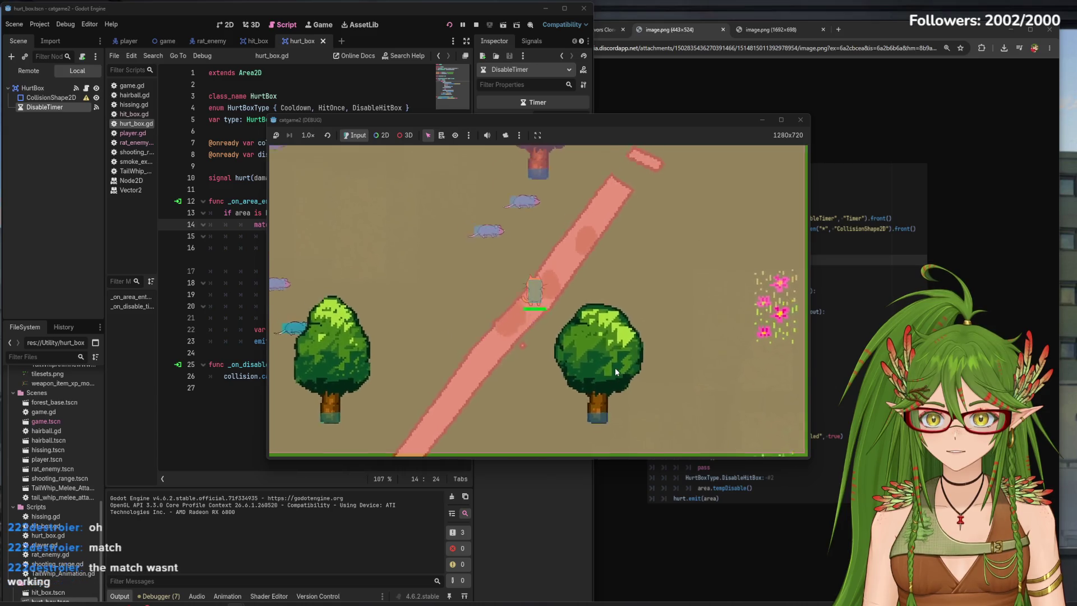
key(w)
key(a)
key(a)
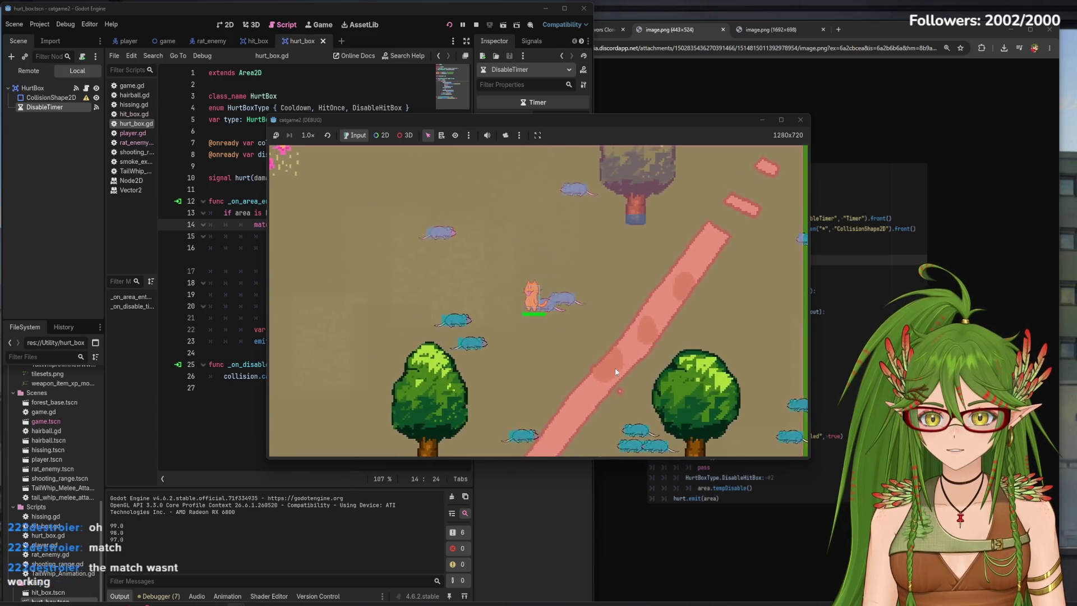
key(w)
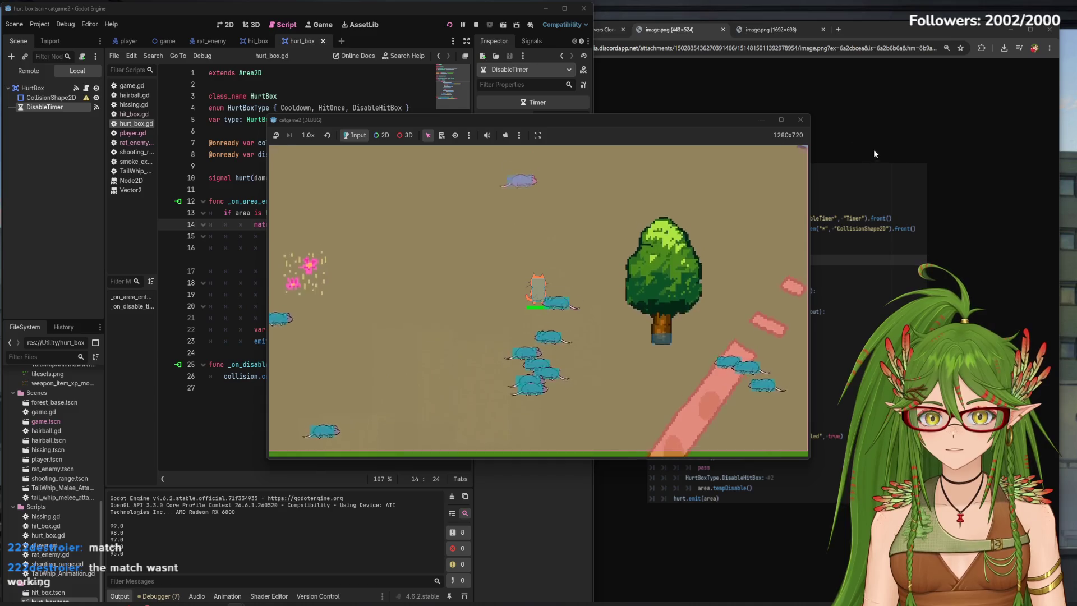
click(801, 119)
Close both image.png tabs and scroll through the YouTube comments.
click(715, 24)
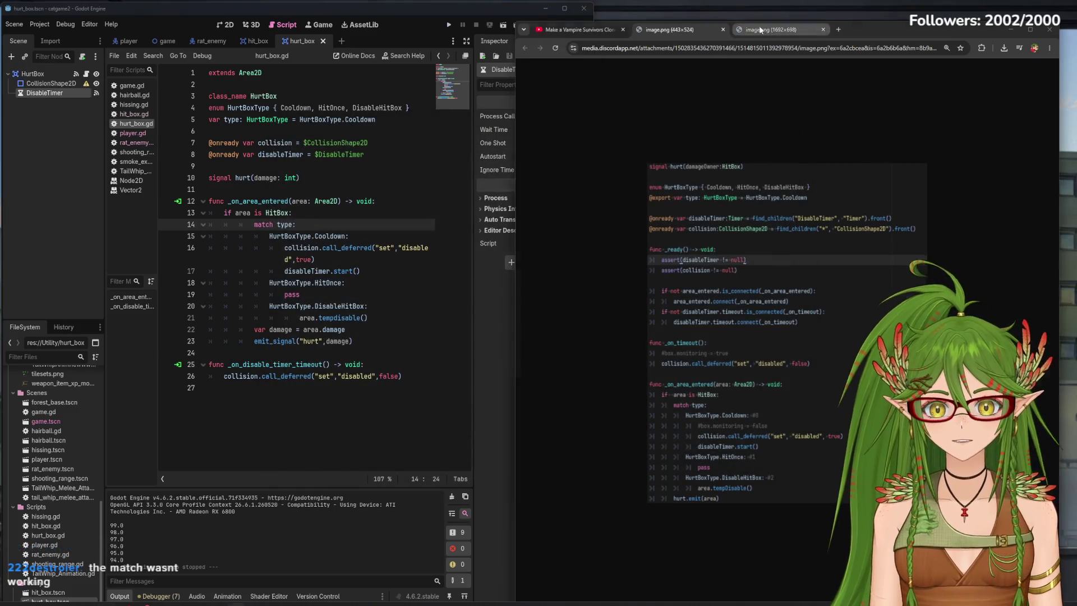
click(723, 29)
click(725, 32)
scroll(635, 301, down, 15)
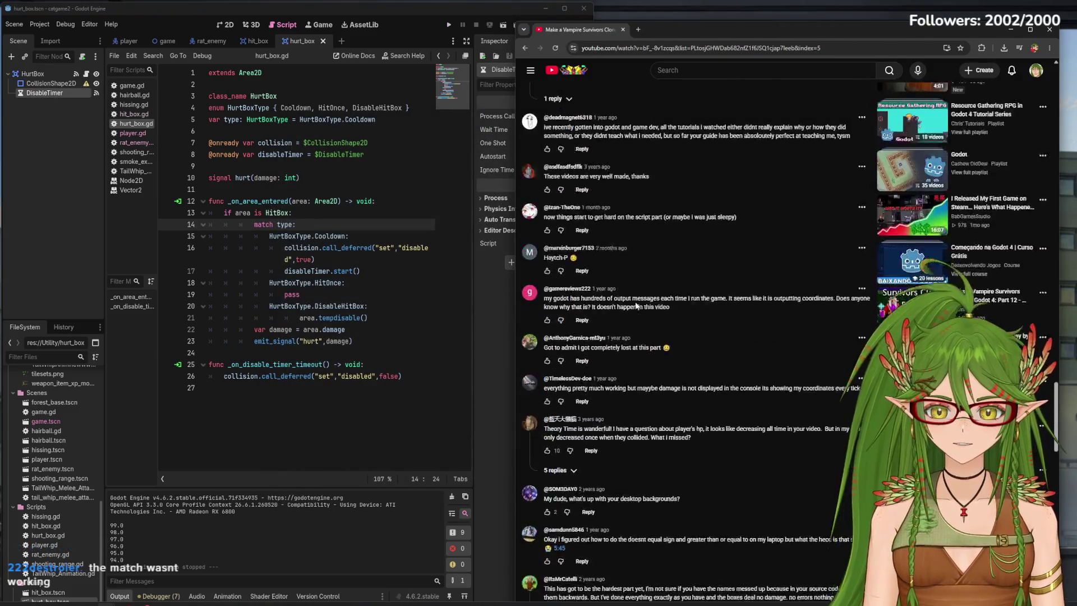
scroll(636, 304, up, 15)
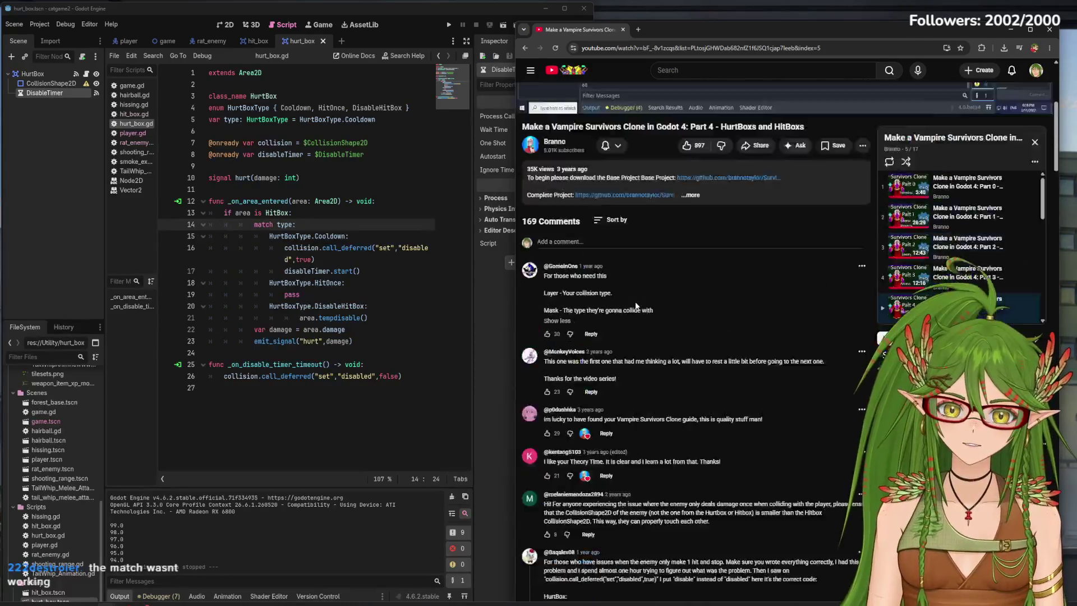
drag(718, 25, 750, 22)
scroll(730, 291, down, 2)
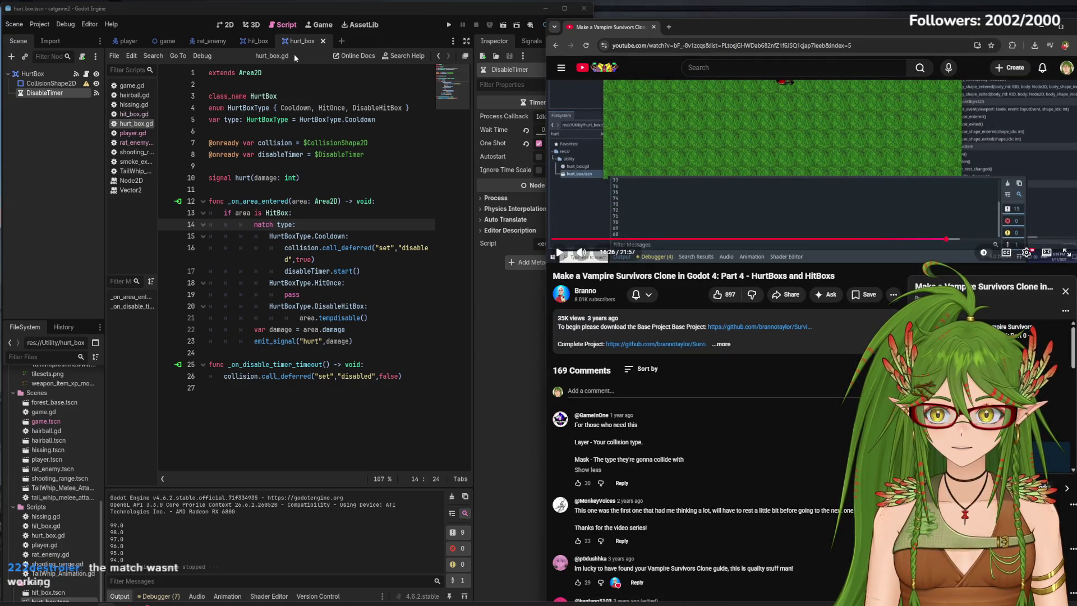
scroll(691, 197, up, 2)
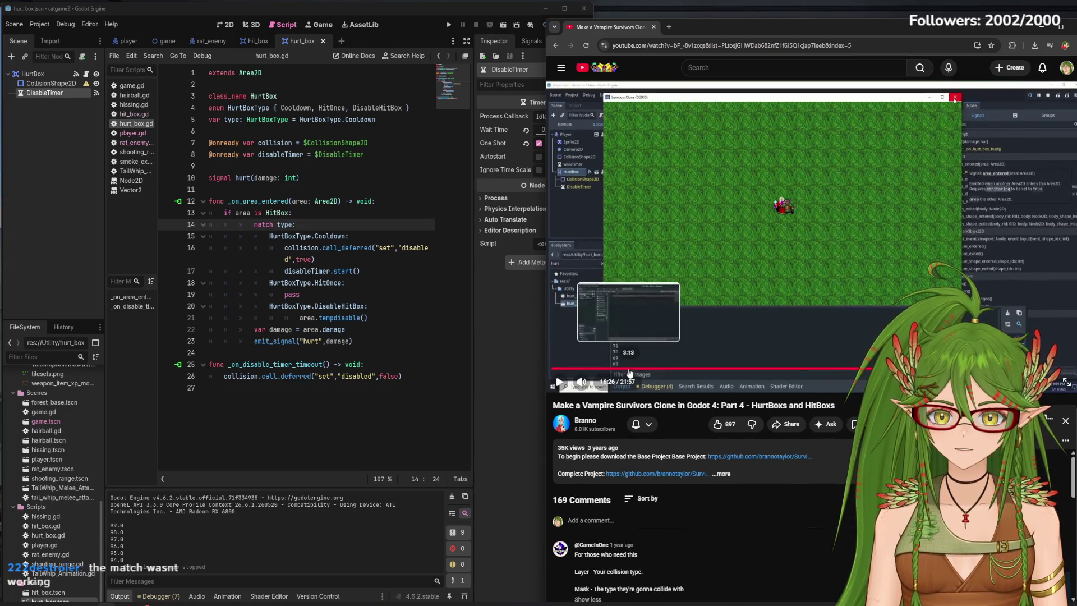
scroll(735, 359, down, 20)
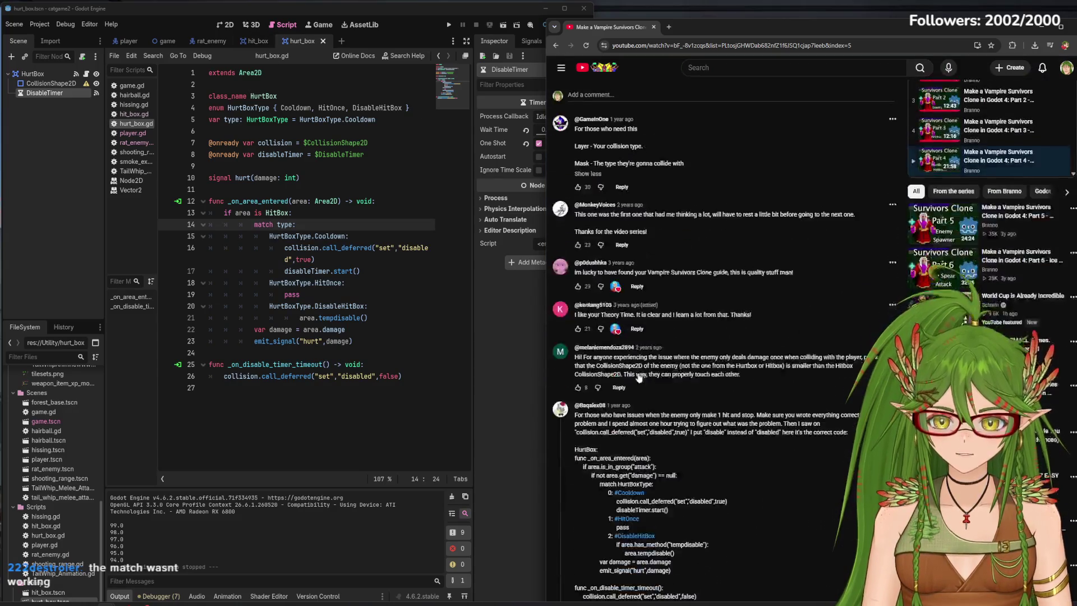
scroll(735, 362, down, 15)
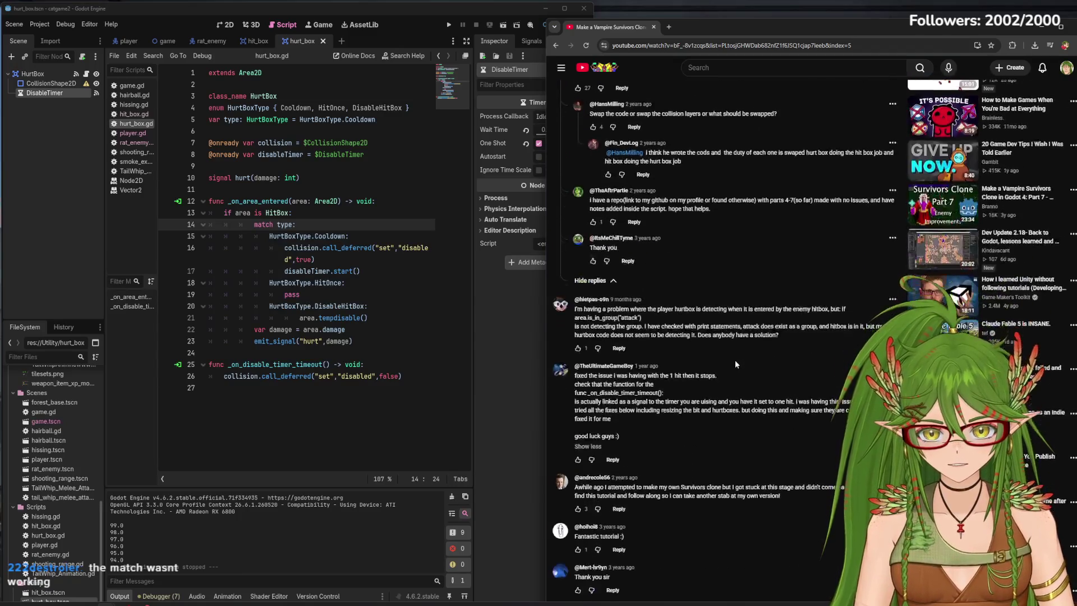
Look over hit_box.gd and hurt_box.gd, then get the tutorial video playing.
click(271, 44)
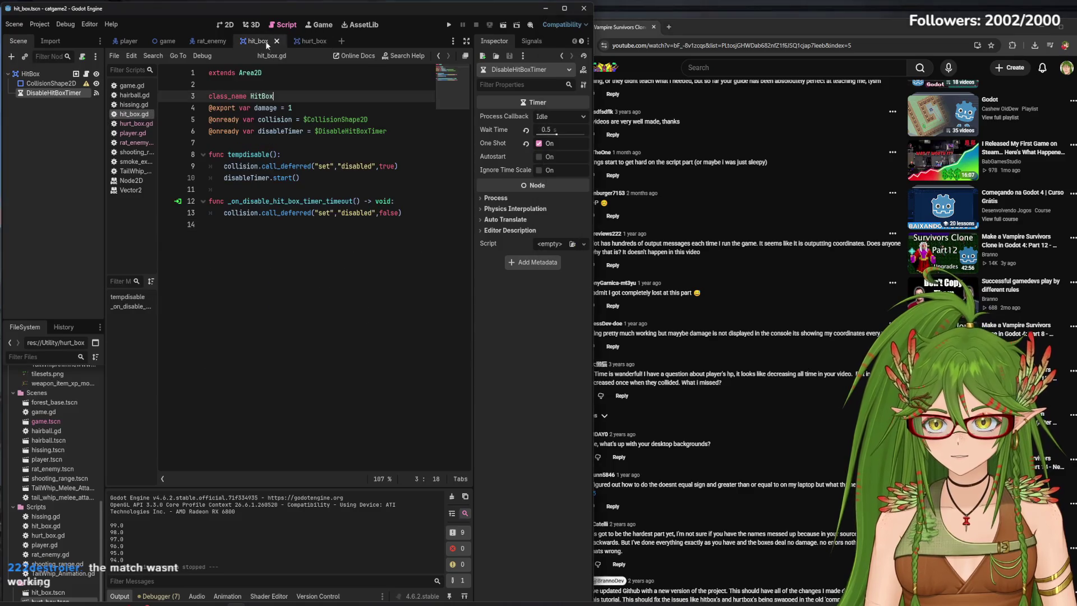
click(310, 43)
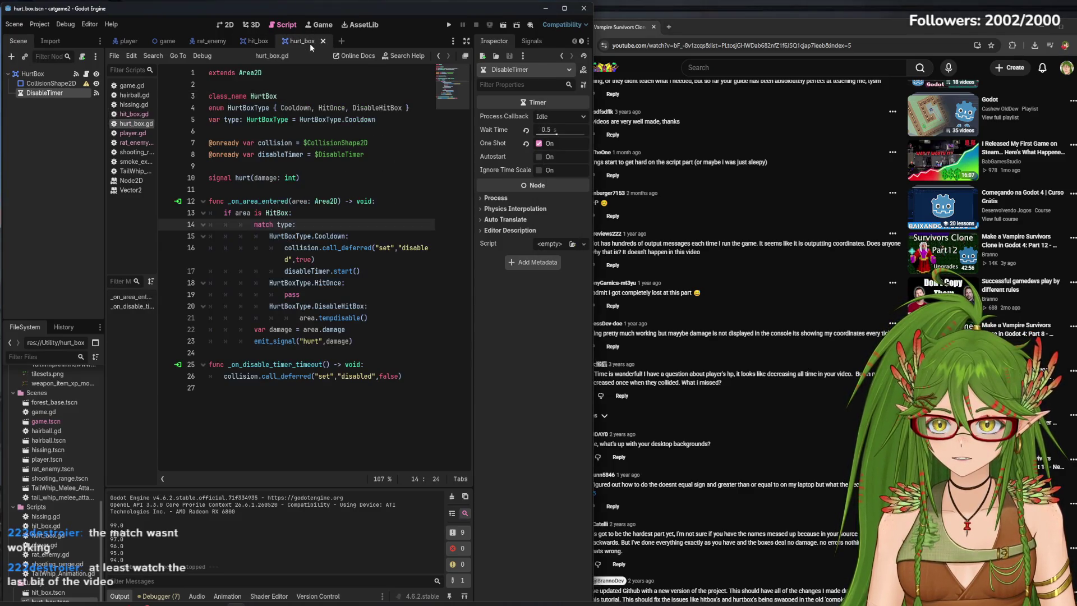
scroll(823, 374, down, 10)
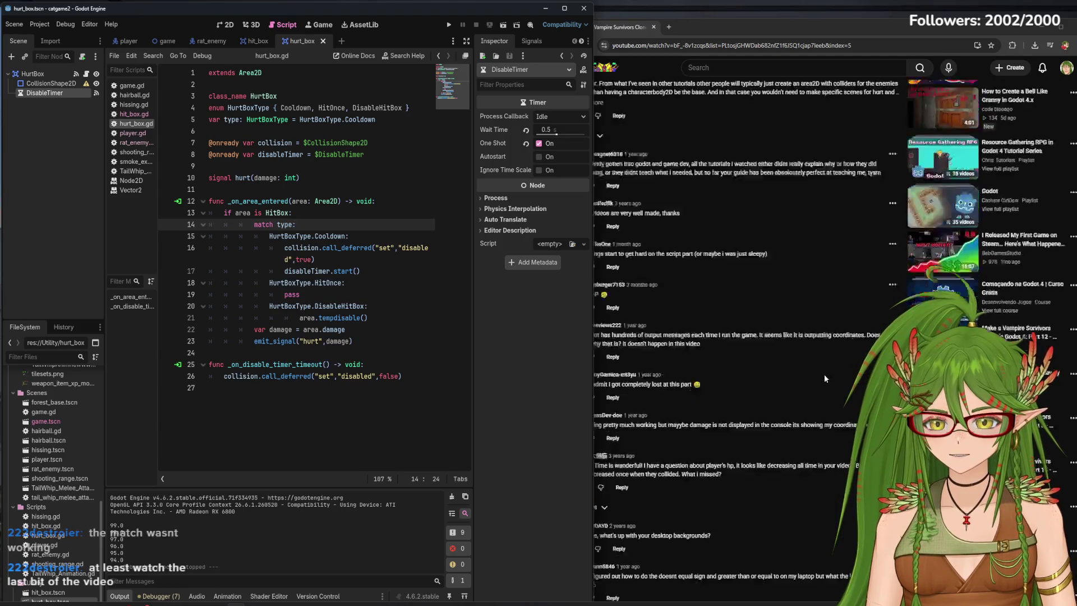
scroll(823, 375, up, 15)
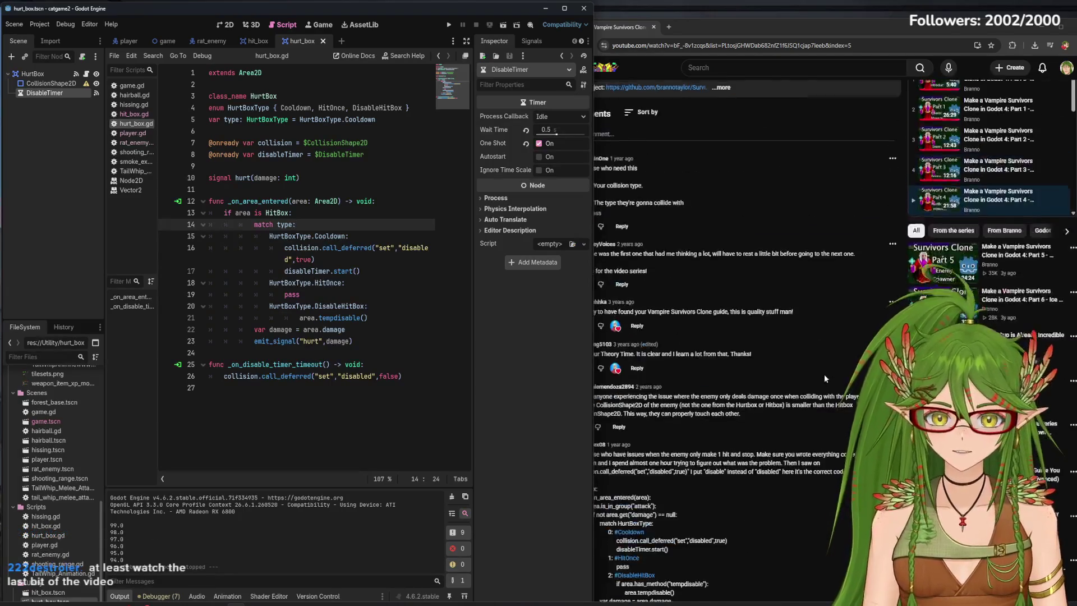
click(891, 305)
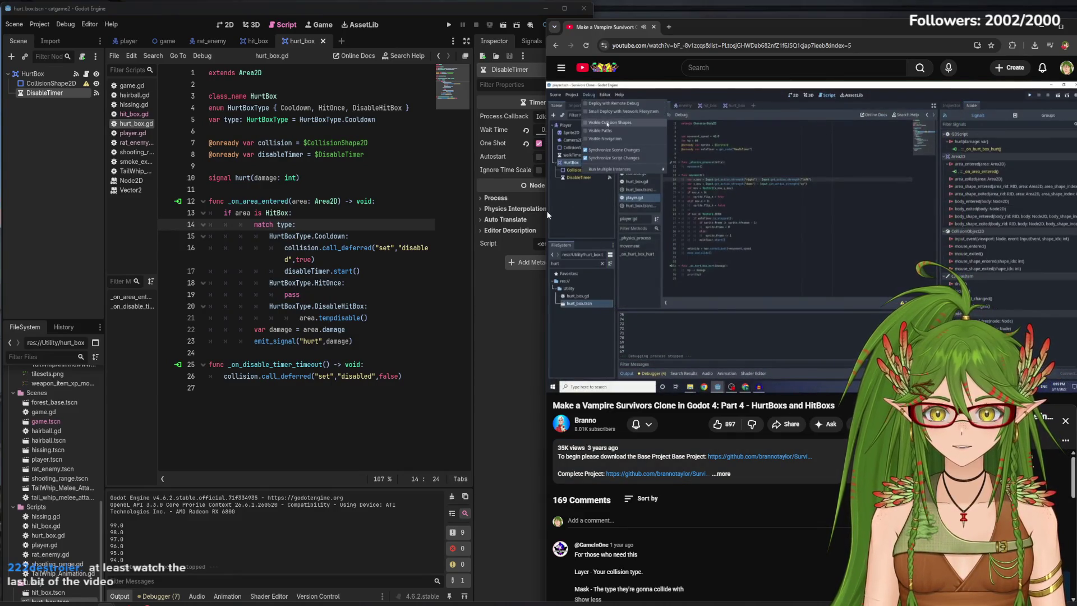
click(397, 14)
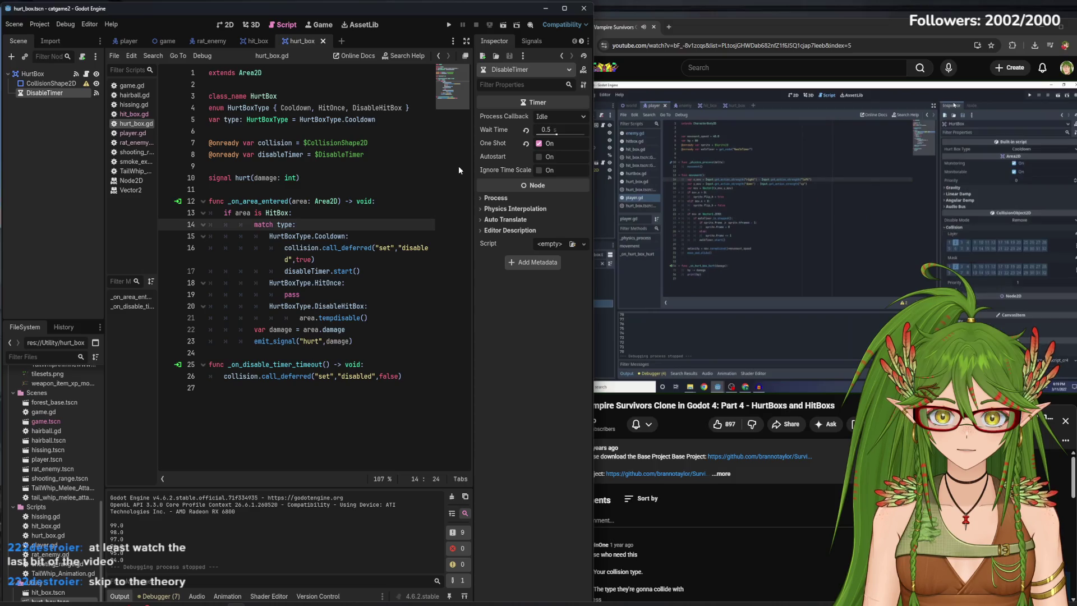
Select the player's HurtBox node, then rewind the tutorial a few seconds and replay.
click(121, 42)
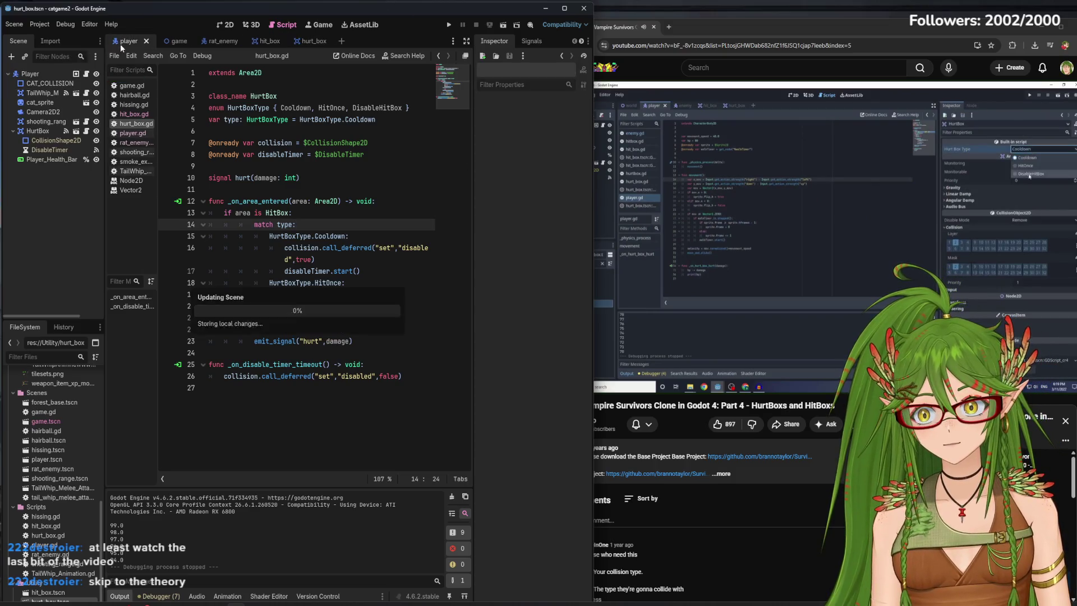
click(37, 130)
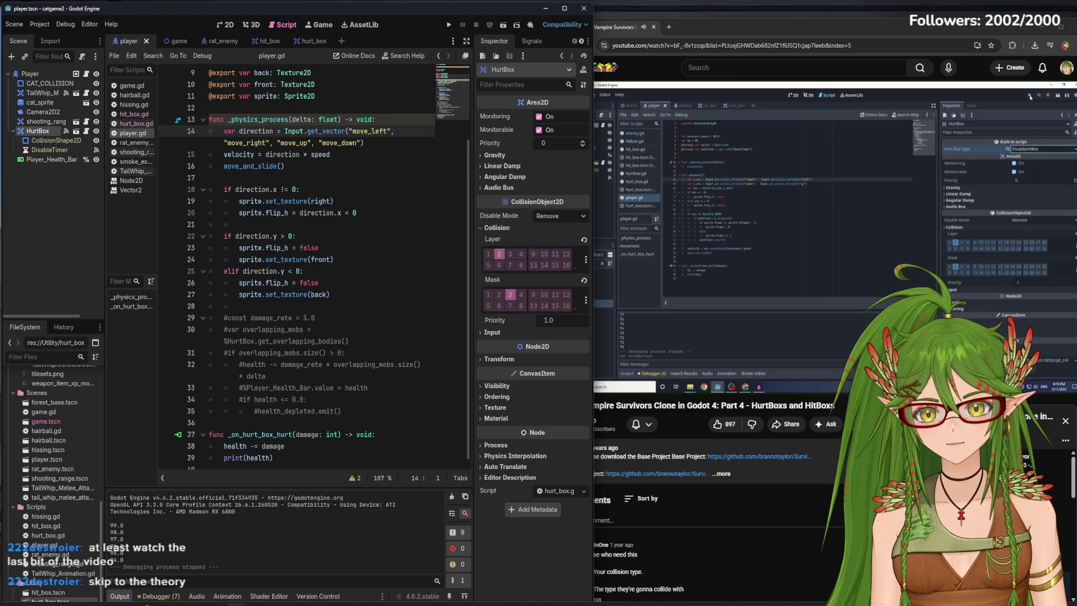
click(842, 199)
click(843, 198)
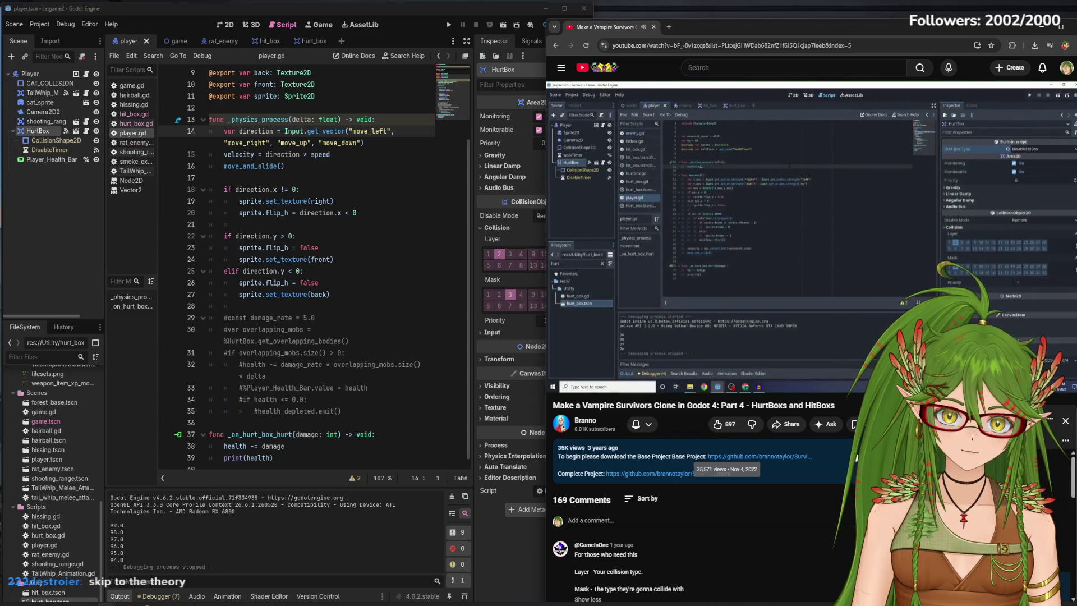
key(space)
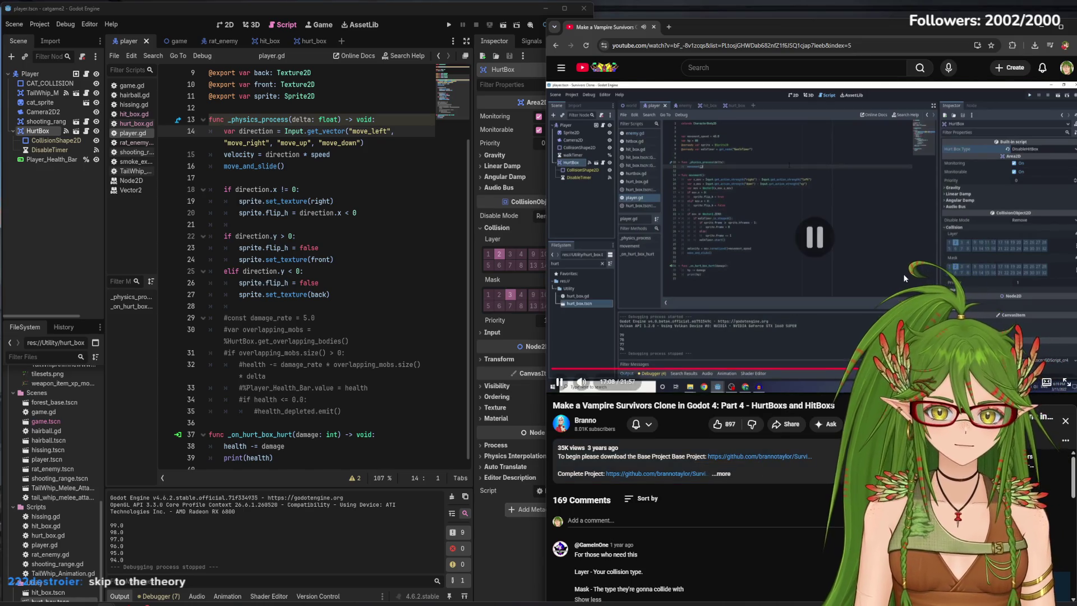
key(Left)
key(Left)
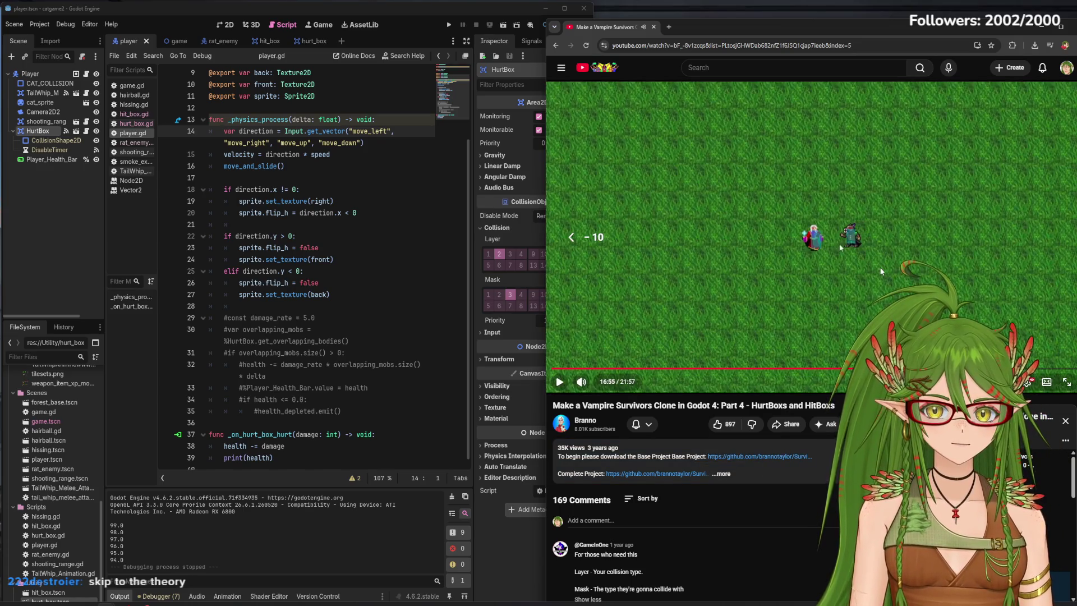
key(Left)
key(space)
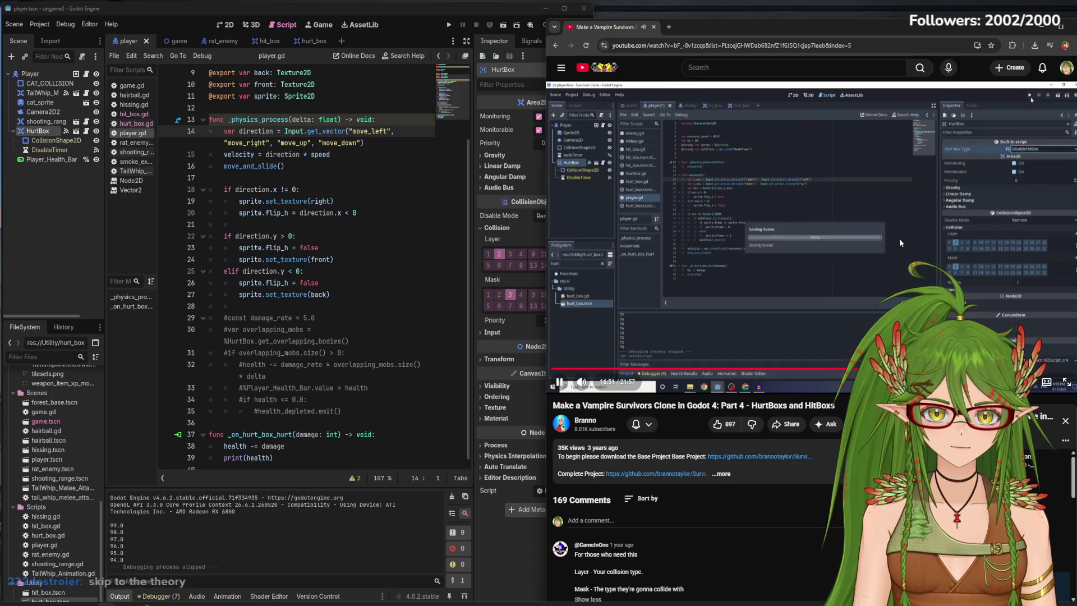
Widen Godot's Inspector to show HurtBox collision layer and mask, then resume the tutorial.
click(37, 131)
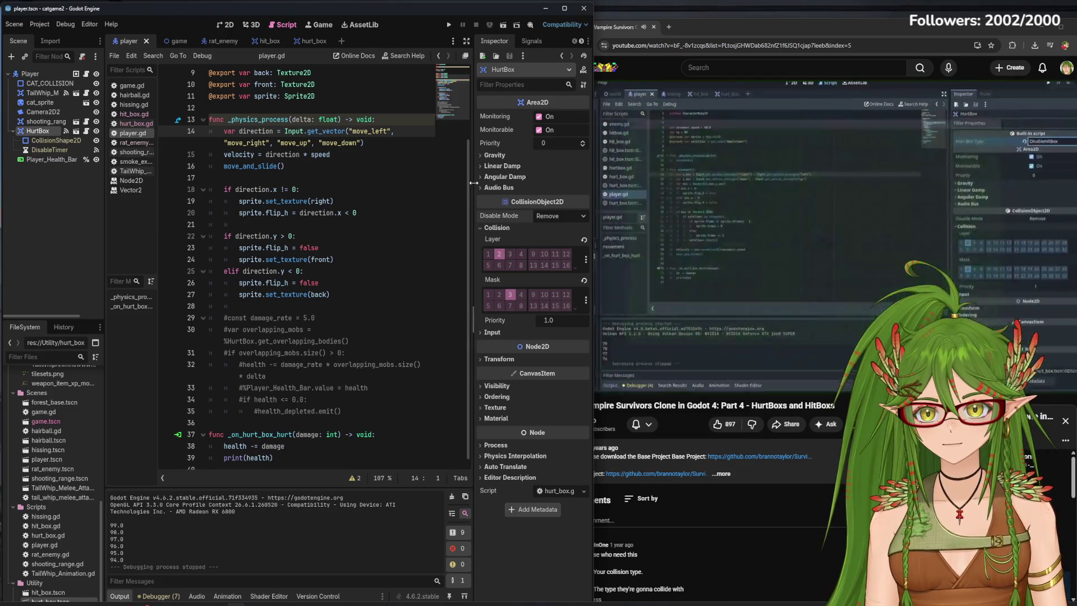
drag(474, 166, 388, 186)
click(899, 253)
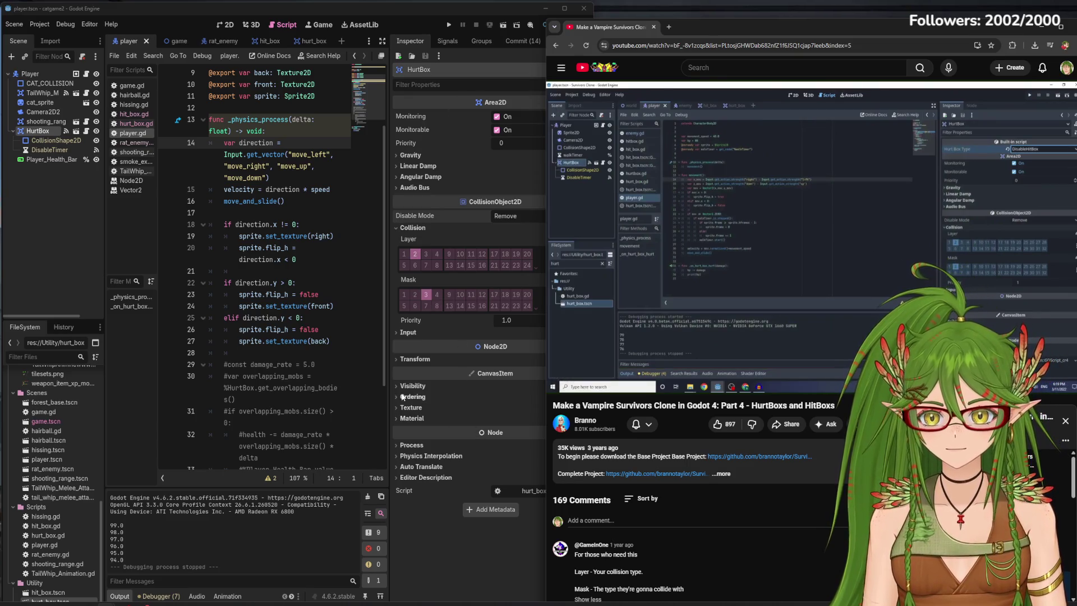
mouse_move(758, 242)
click(867, 257)
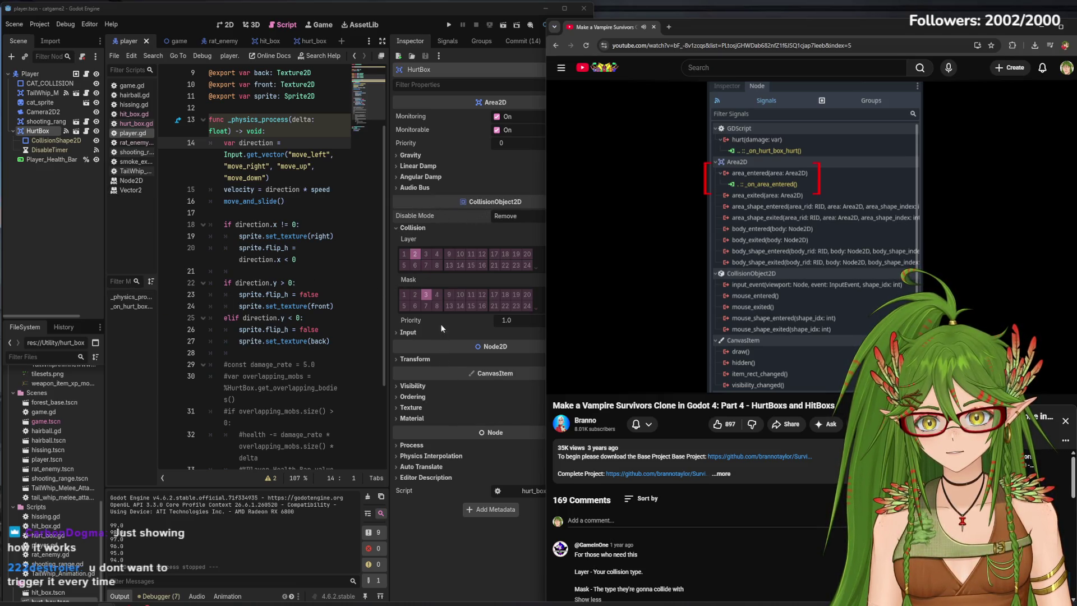
Play the tutorial while comparing it with the Player node's properties in Godot.
mouse_move(658, 213)
click(728, 197)
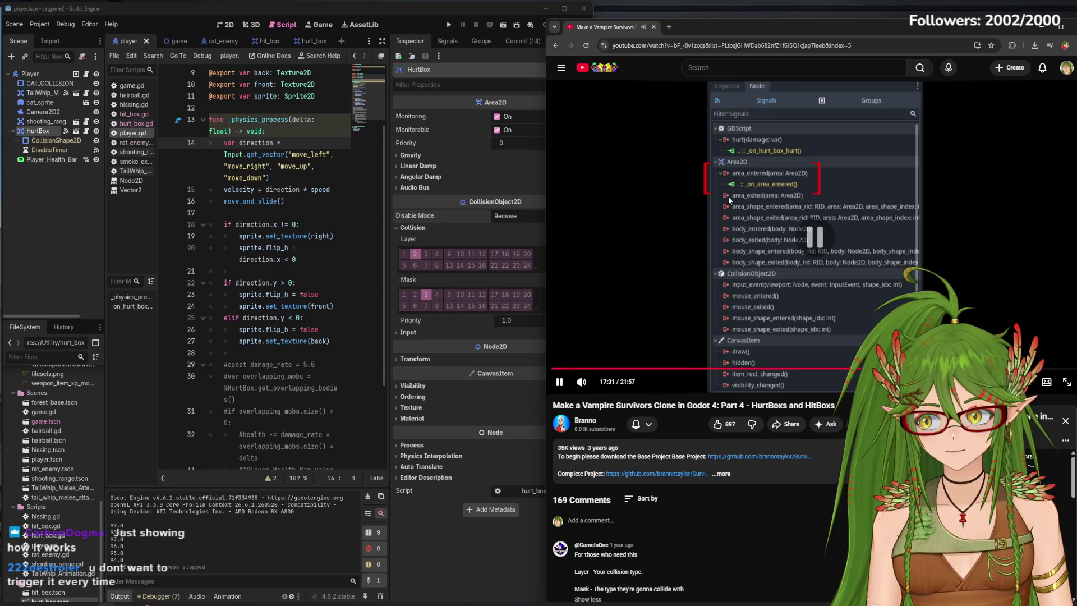
click(734, 200)
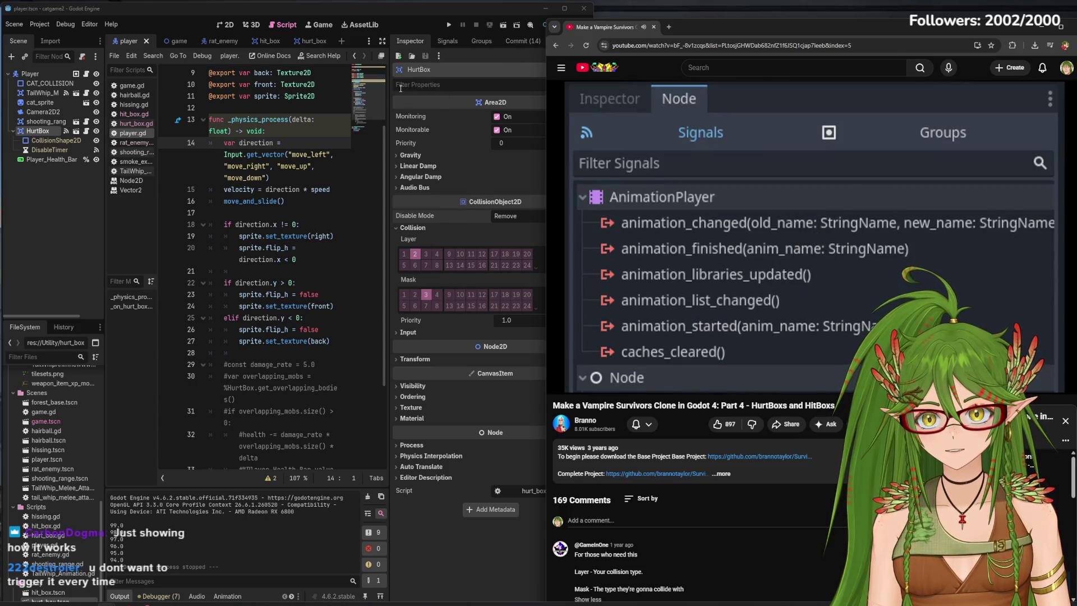
click(476, 59)
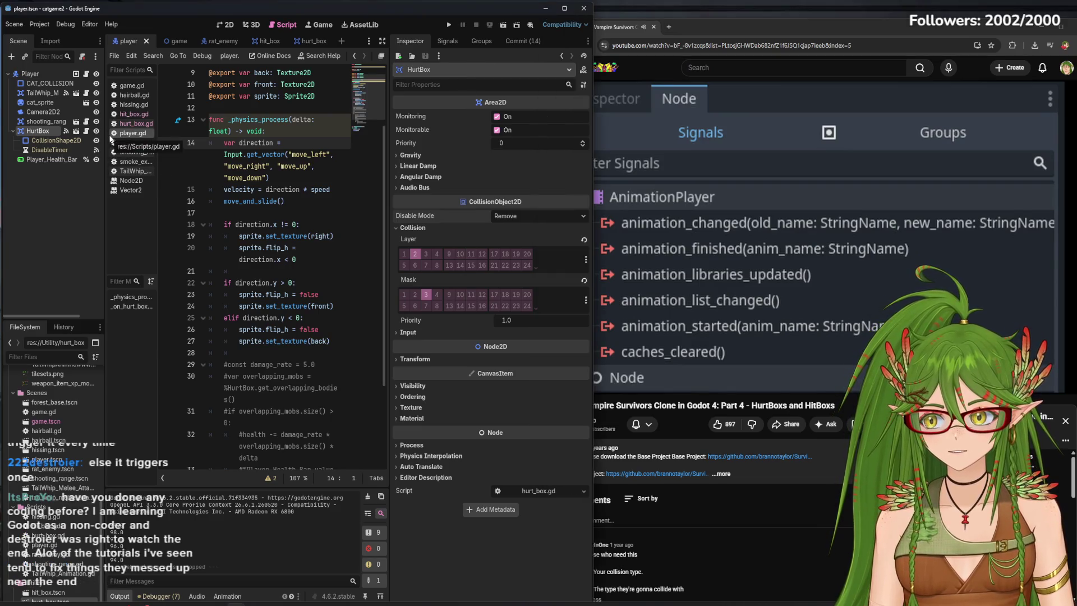
click(29, 73)
click(603, 310)
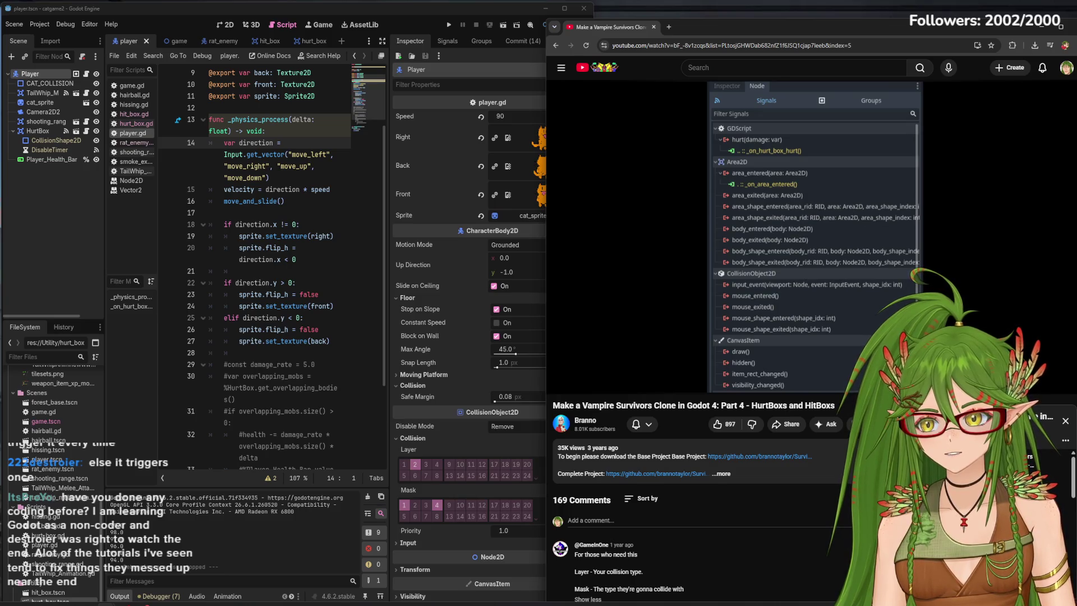
Continue the tutorial, then inspect Player and the HurtBox's CollisionShape2D against it.
mouse_move(732, 287)
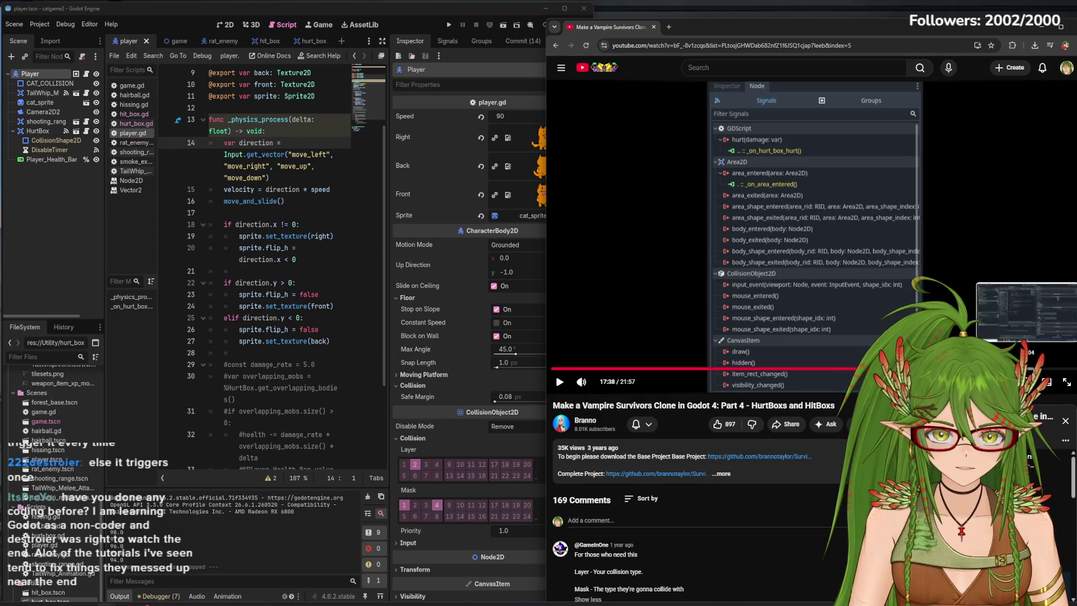
click(897, 268)
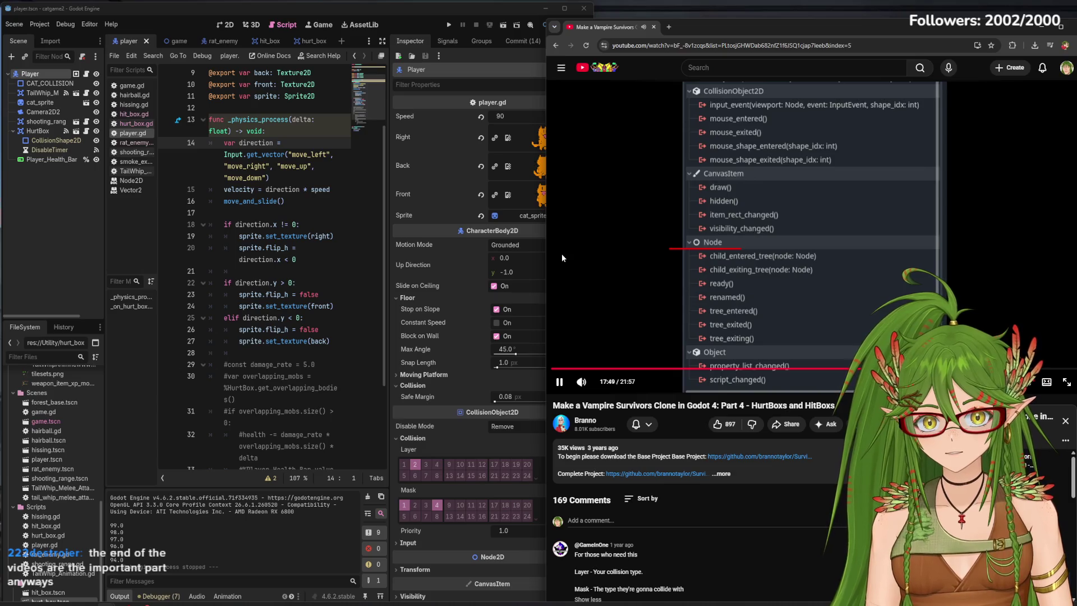
click(69, 253)
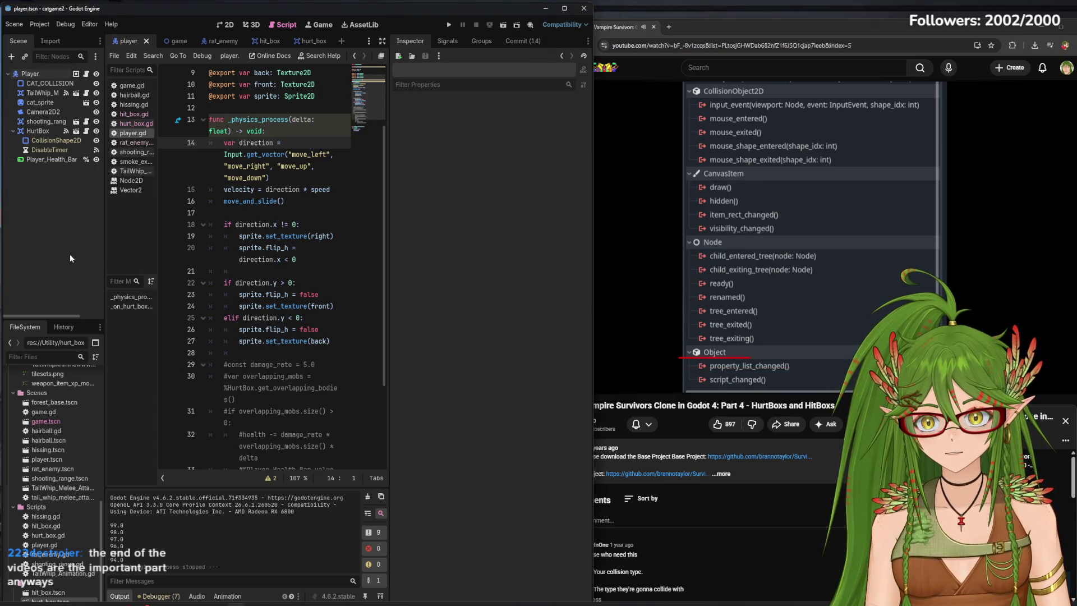
click(30, 73)
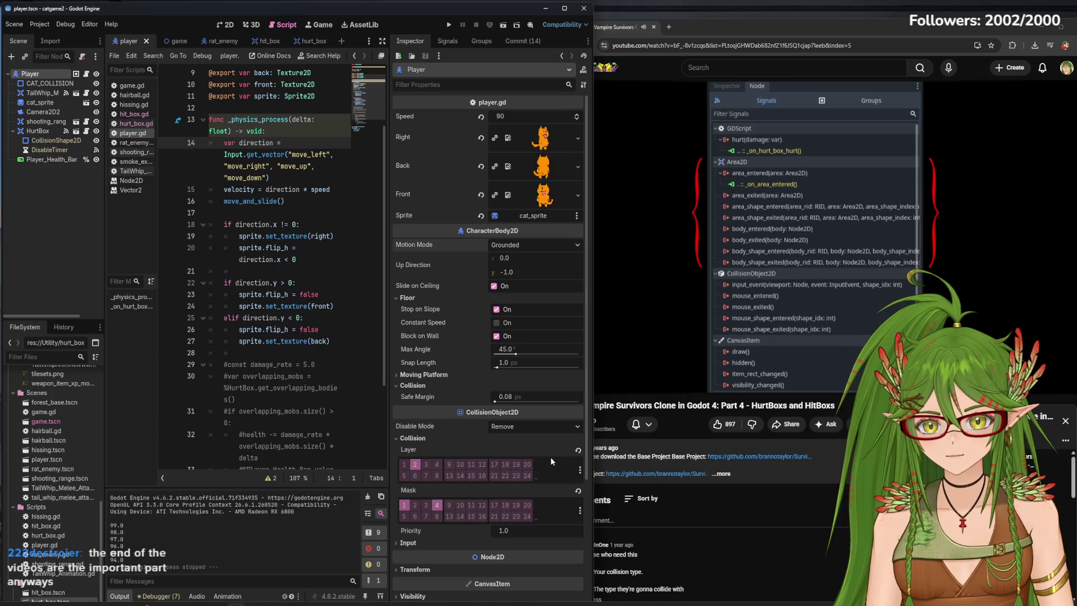
click(508, 431)
click(516, 426)
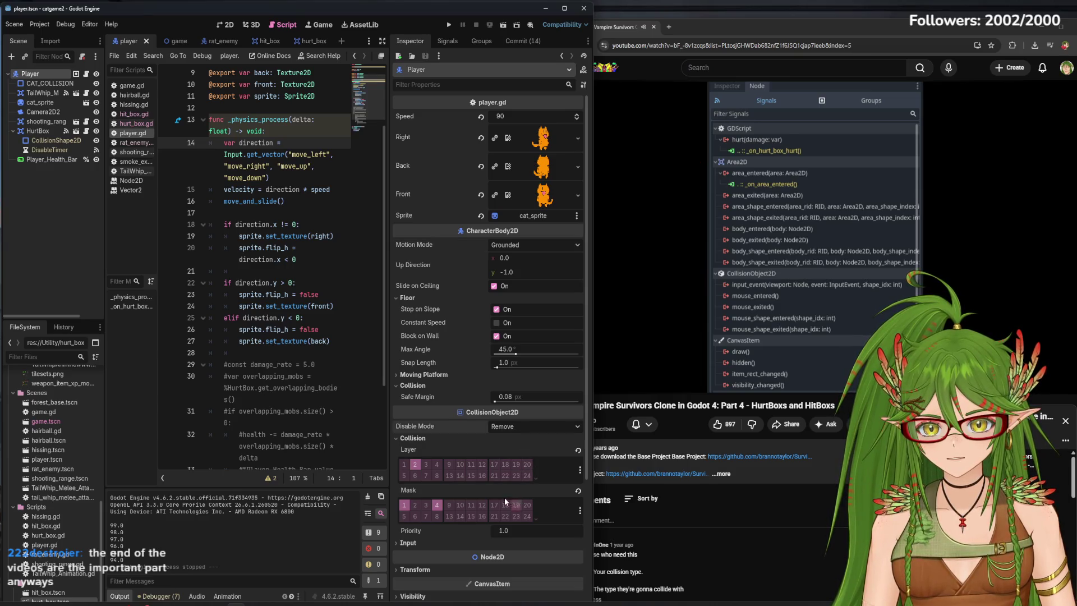
click(43, 142)
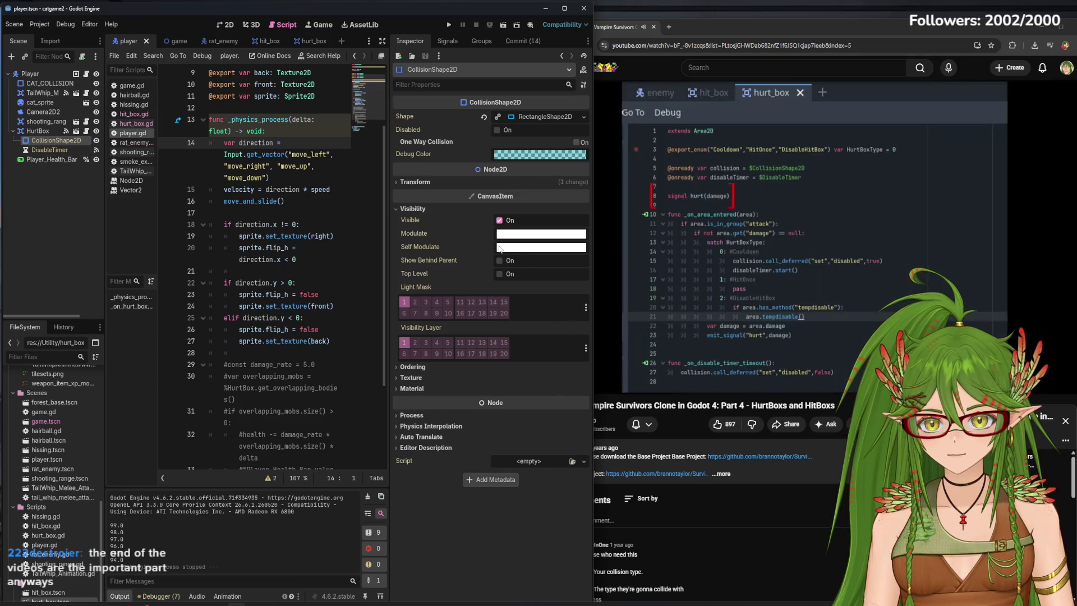
Select the player's HurtBox, then watch the tutorial's collision layer versus mask explanation.
click(38, 131)
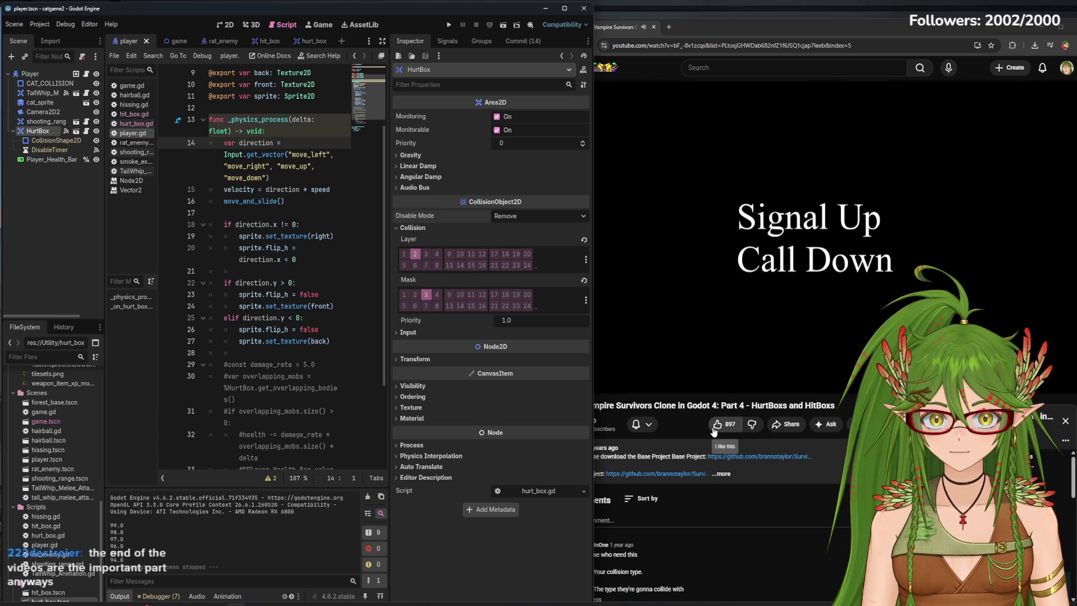
click(707, 20)
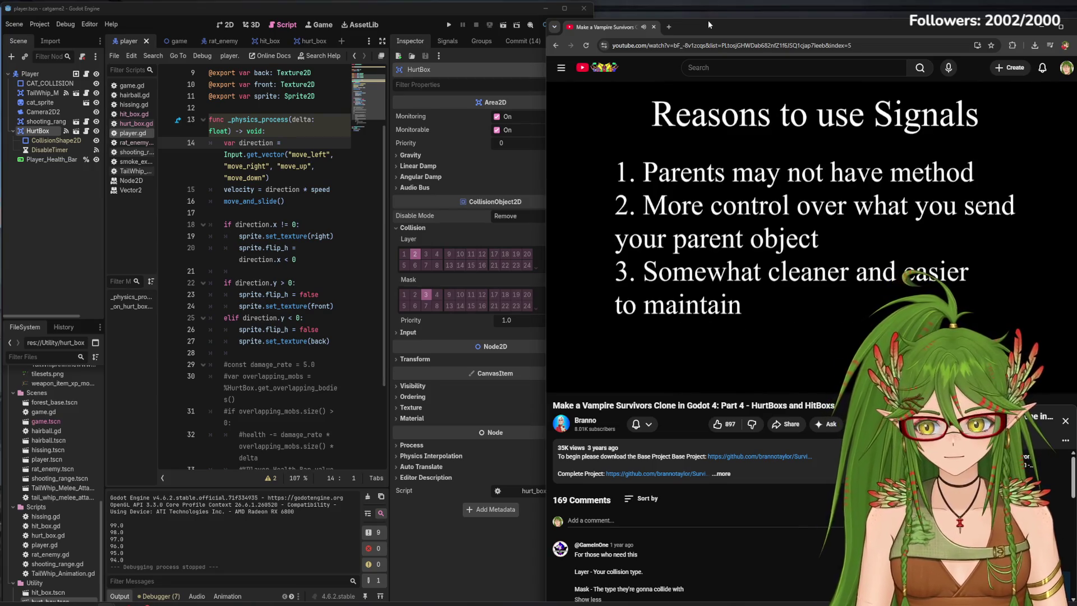
click(891, 215)
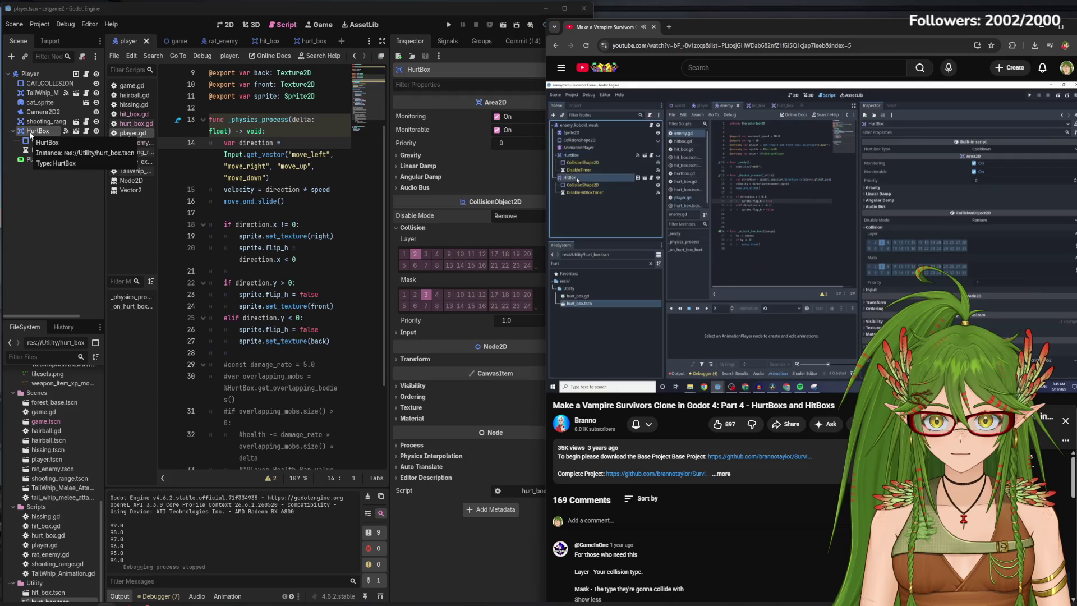
Open the rat_enemy scene and review its HurtBox and HitBox collision settings beside the tutorial.
click(755, 238)
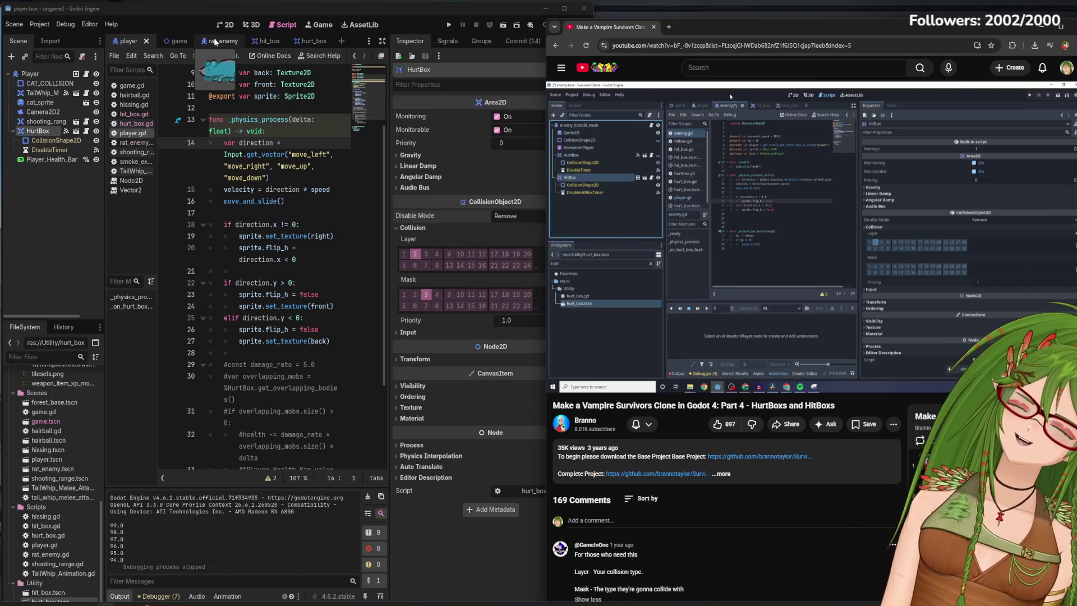
click(215, 42)
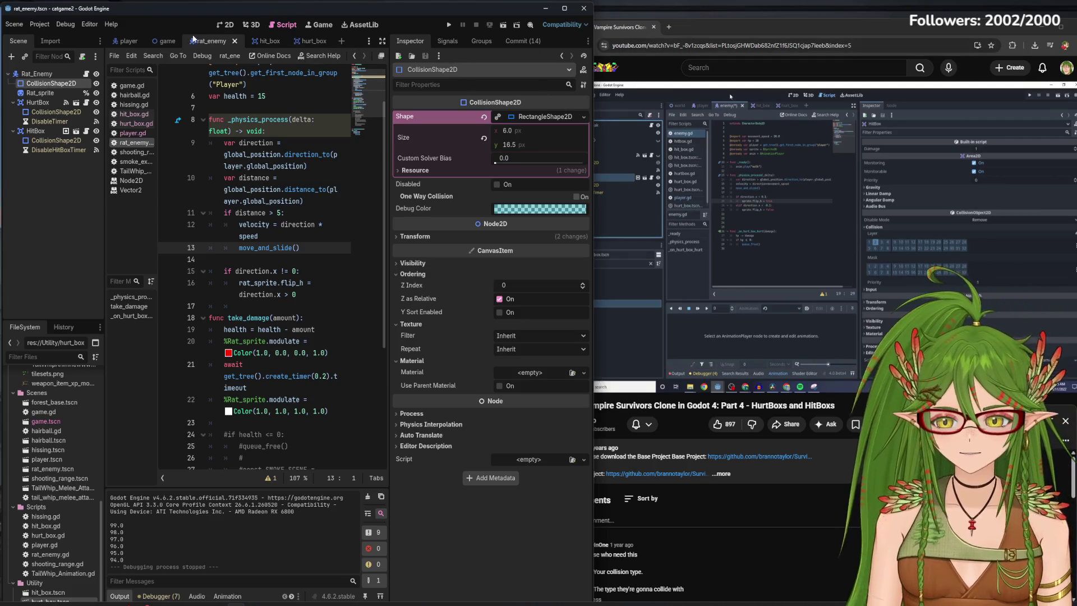
click(42, 105)
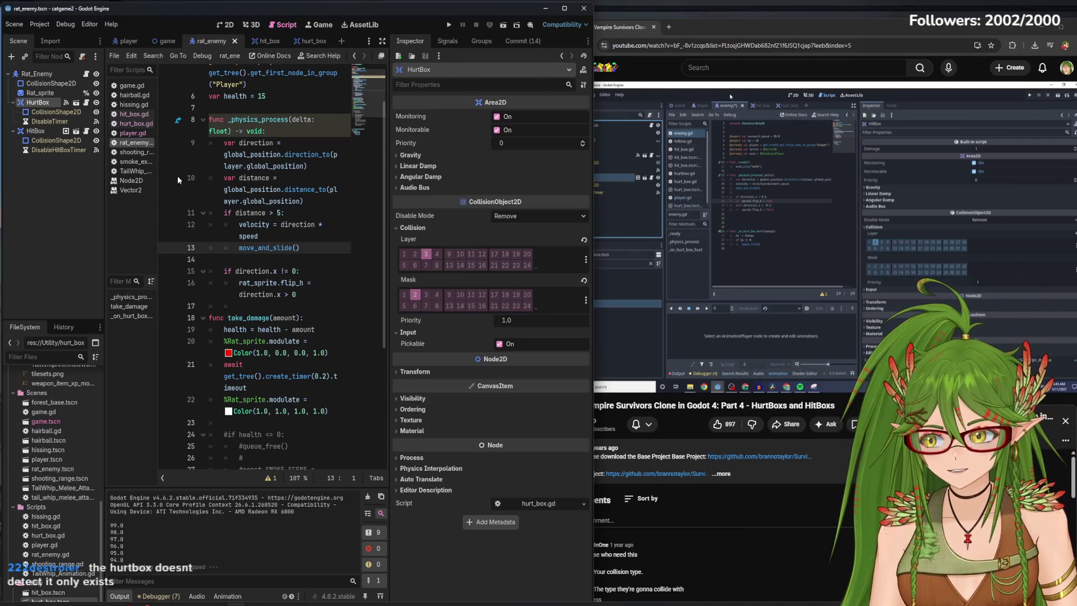
click(711, 27)
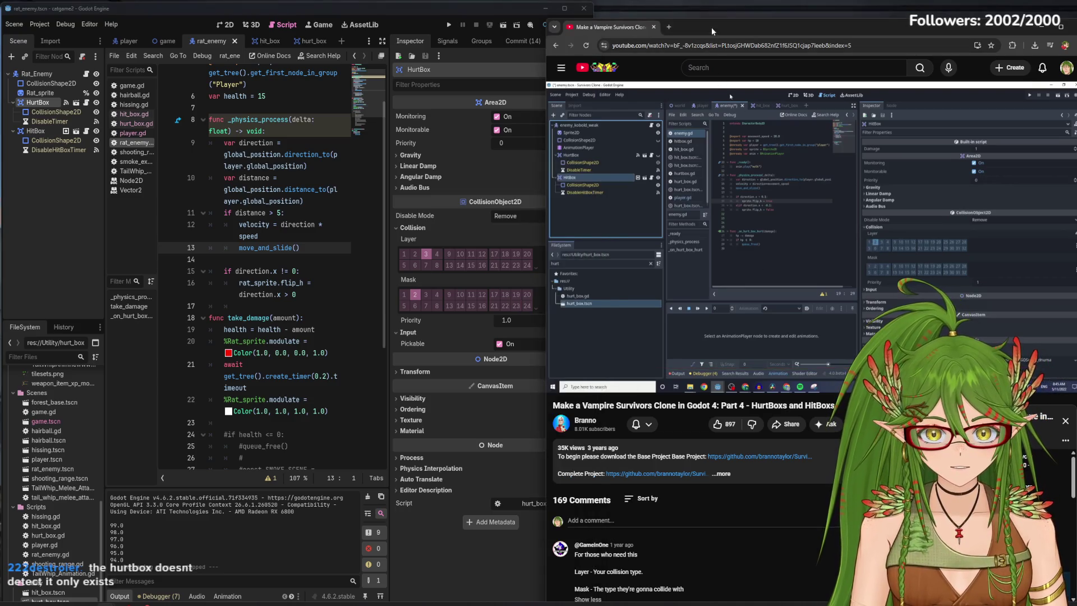
click(47, 130)
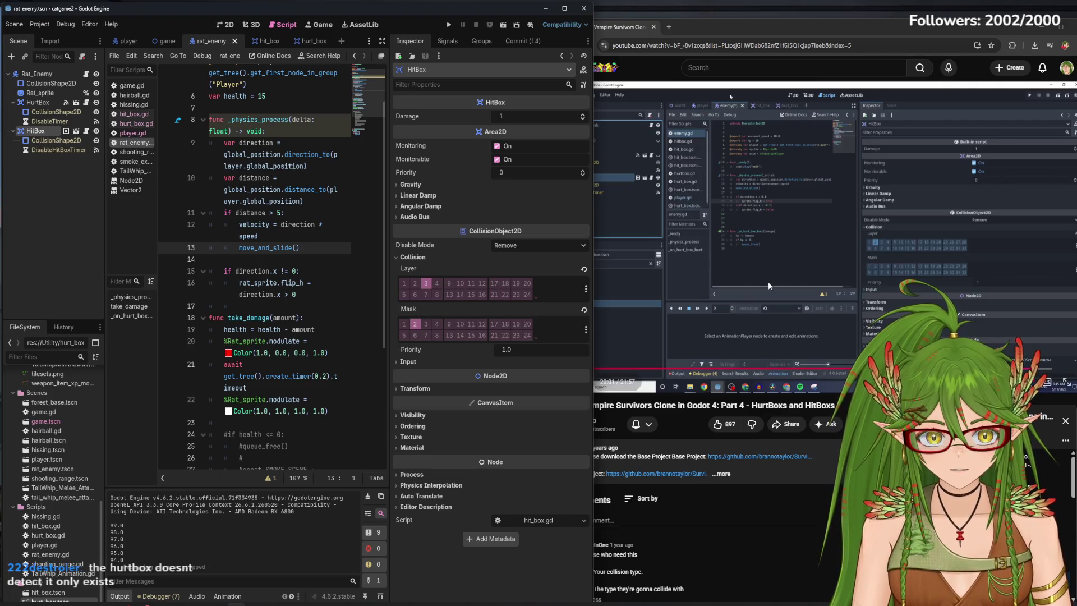
click(792, 34)
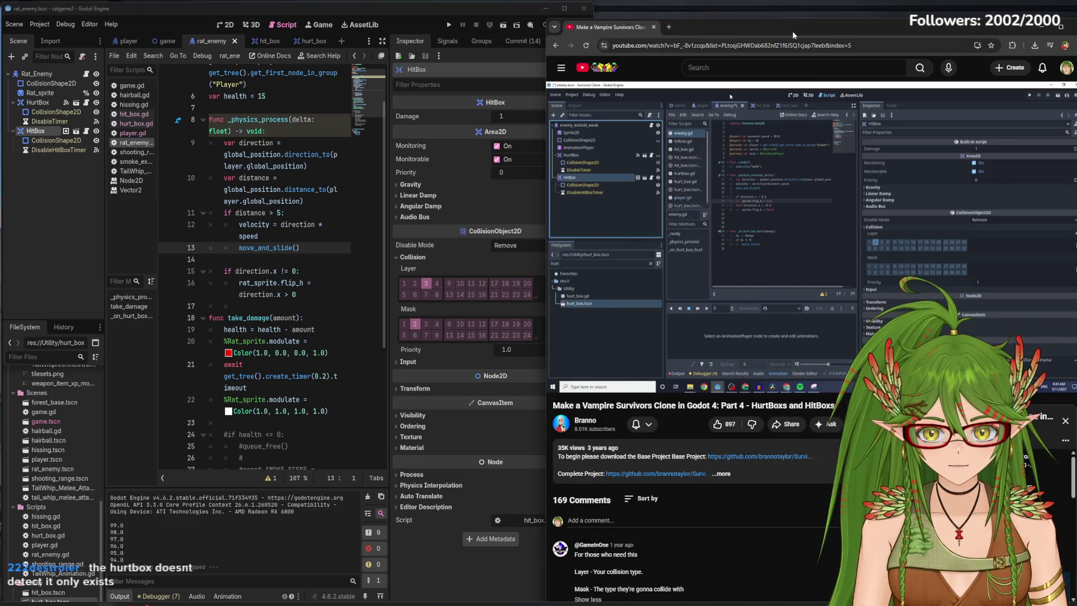
mouse_move(825, 143)
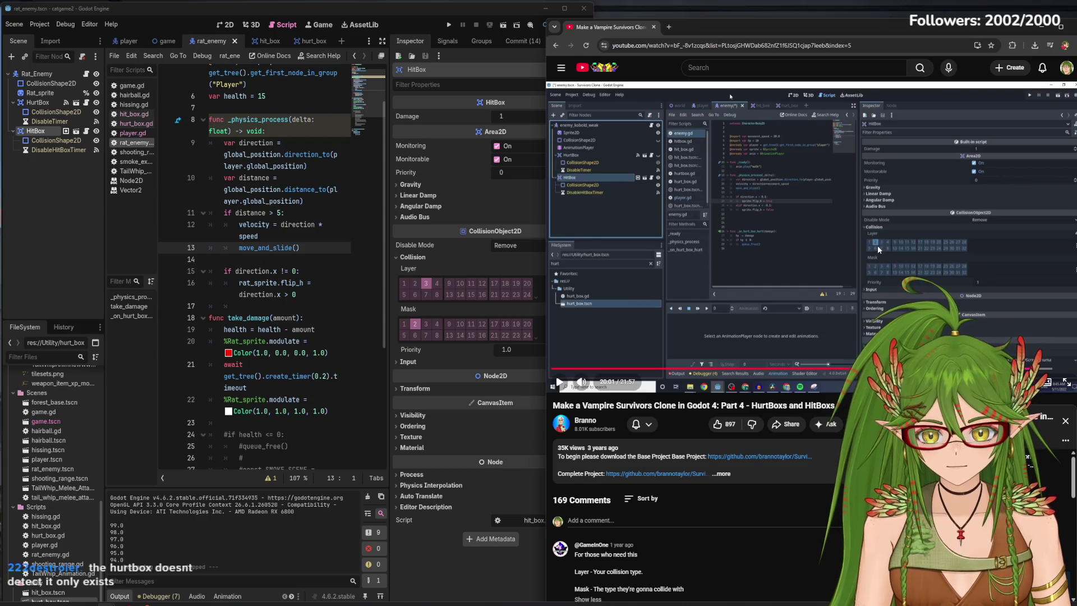
drag(547, 280, 584, 281)
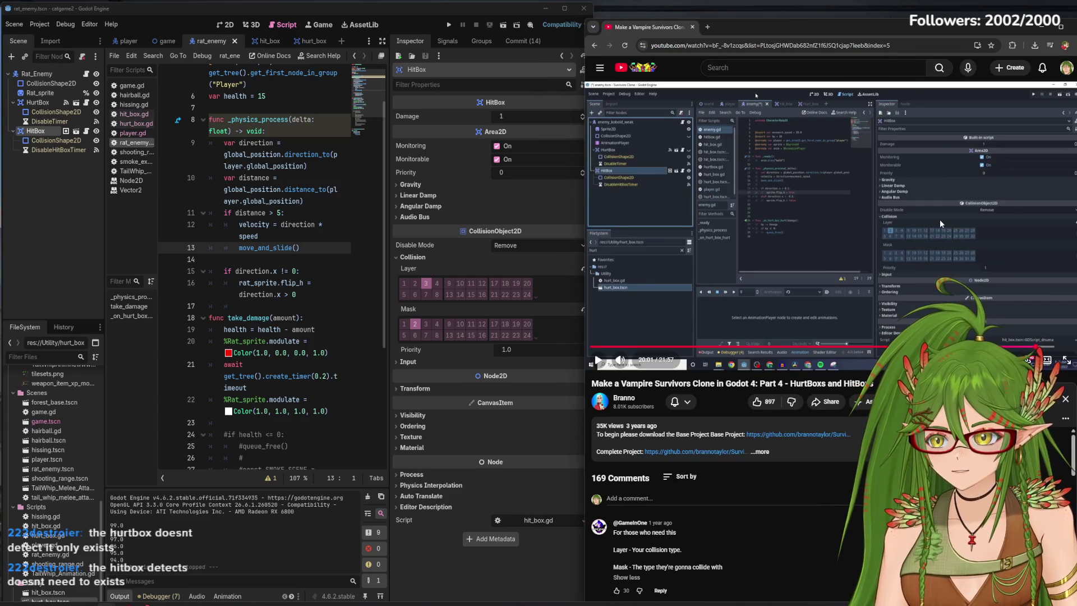
Put the rat's HitBox on collision layer 2 only, clear its mask, and return to the player scene.
click(416, 326)
click(415, 283)
click(425, 283)
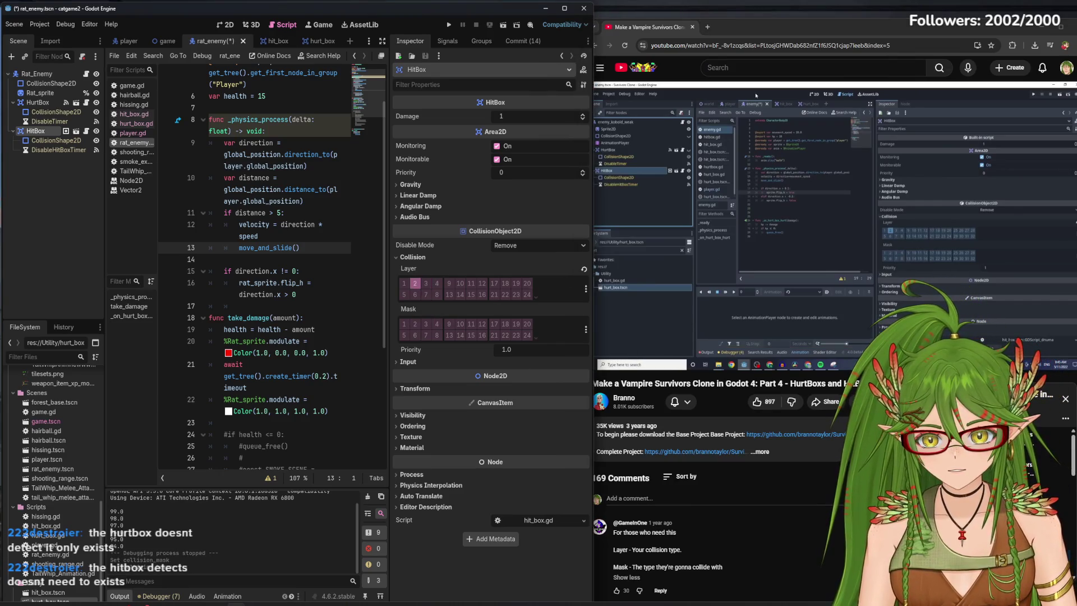
click(899, 240)
click(899, 240)
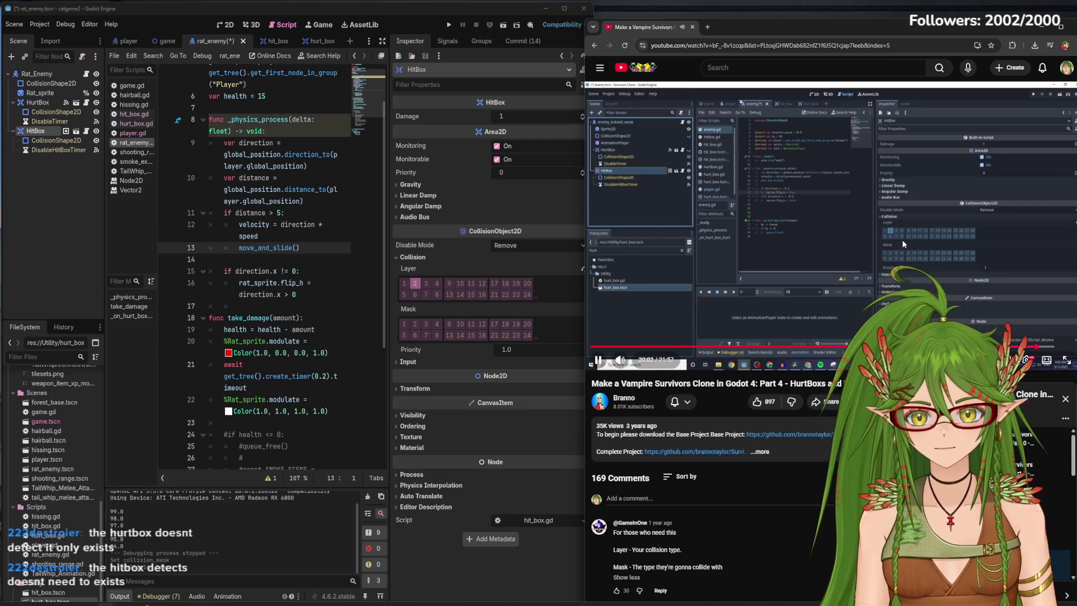
click(129, 41)
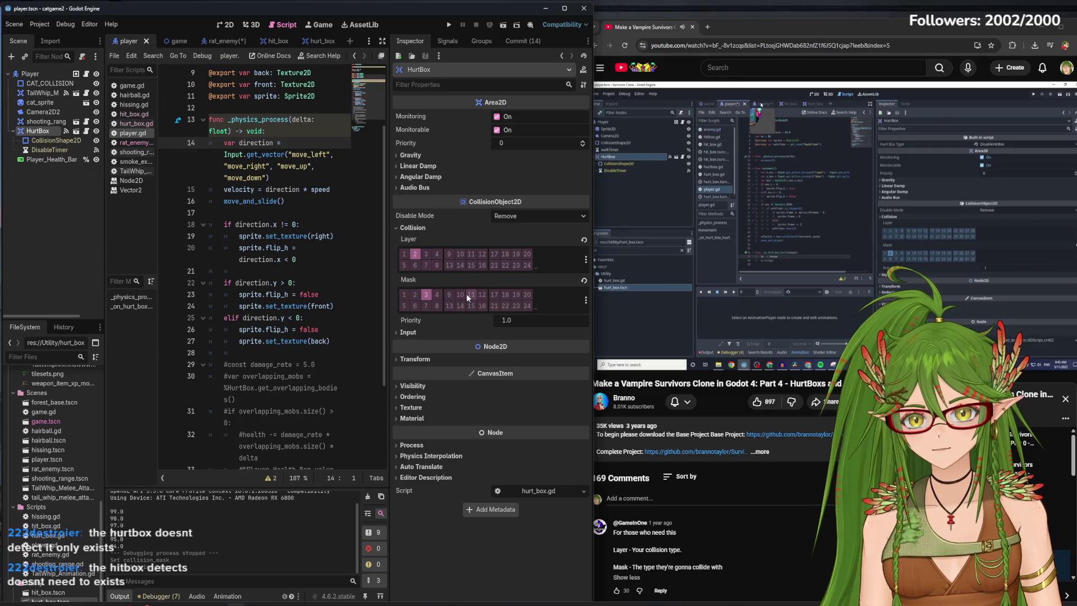
Take the player's HurtBox off layer 2 and make it mask layer 2.
click(415, 254)
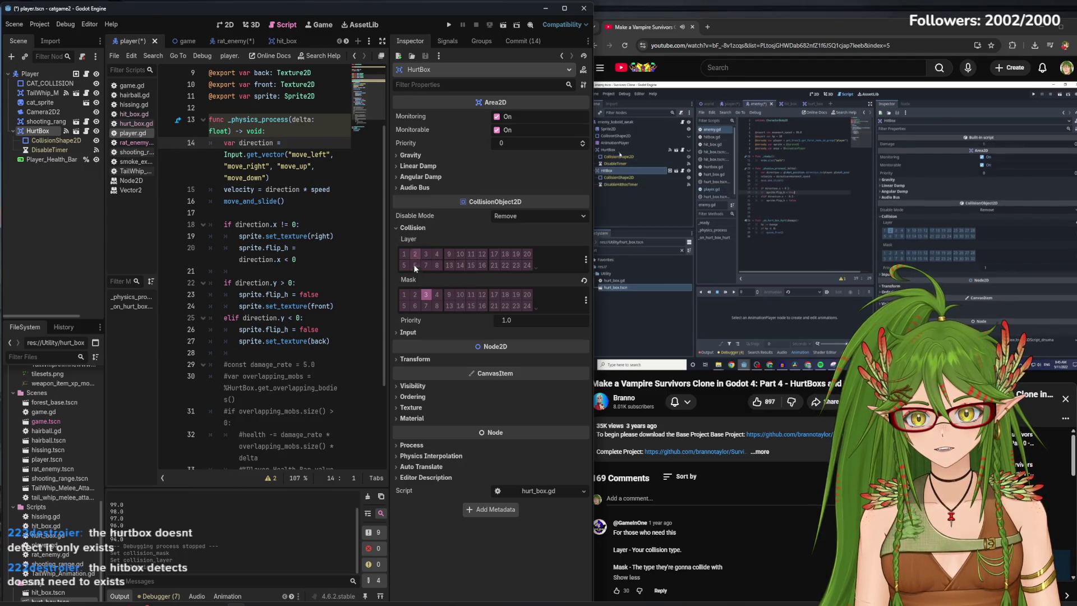
click(773, 267)
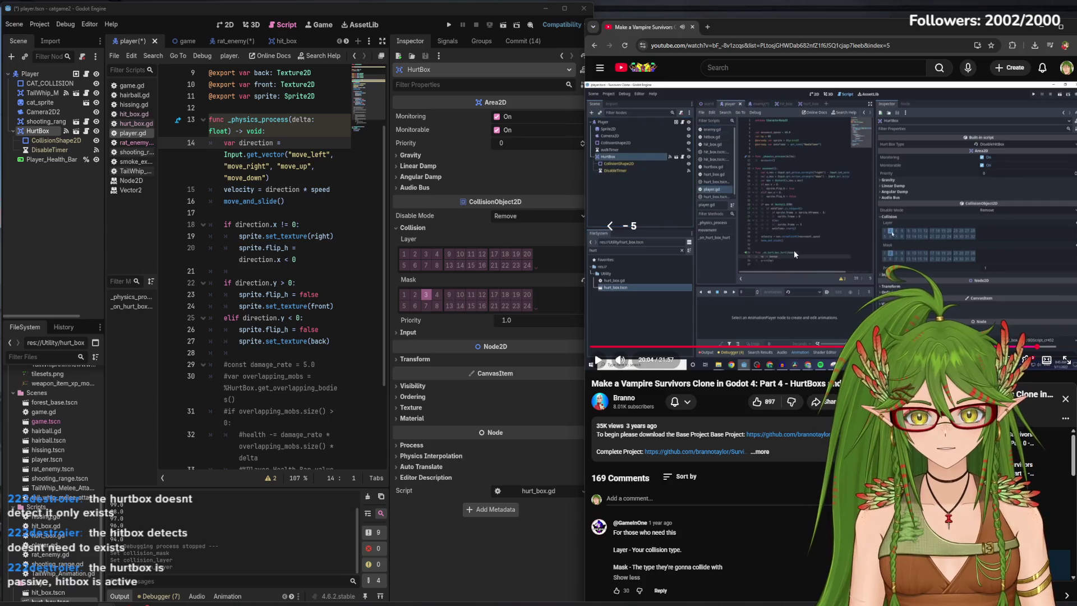
click(793, 250)
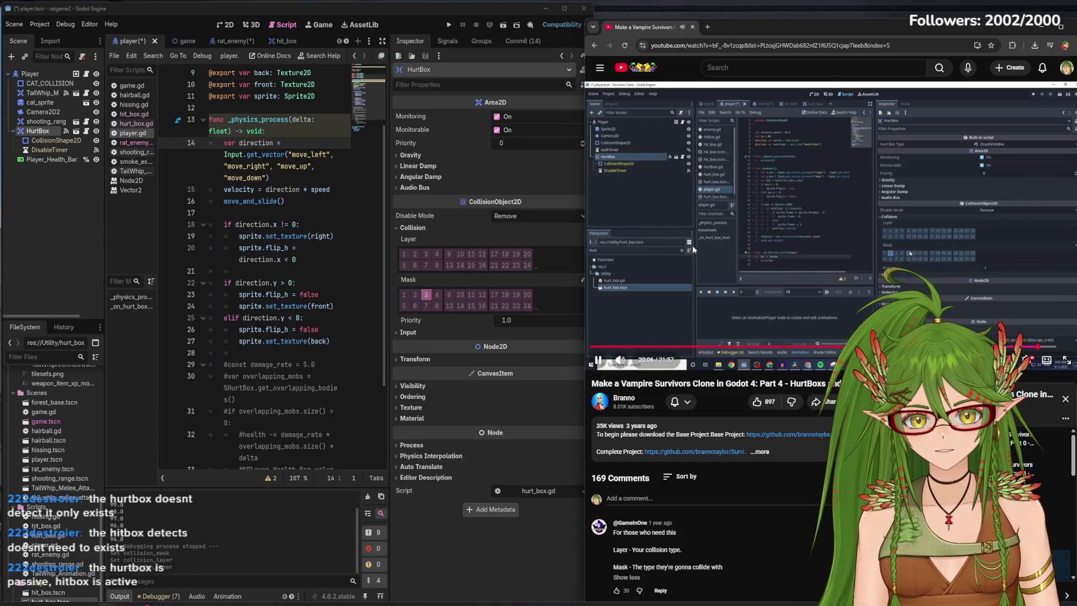
click(414, 295)
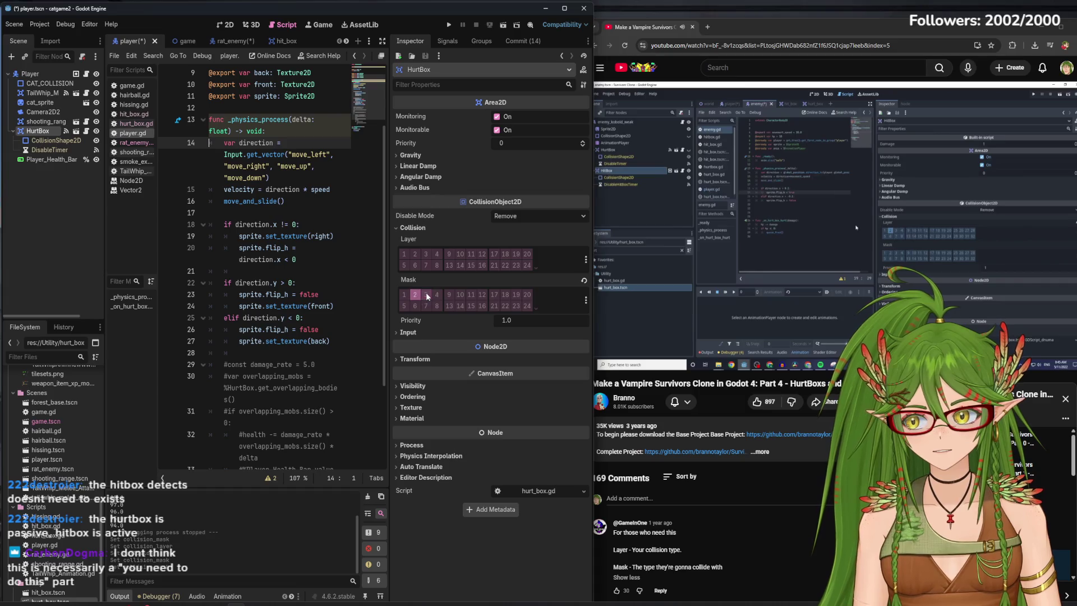
click(768, 268)
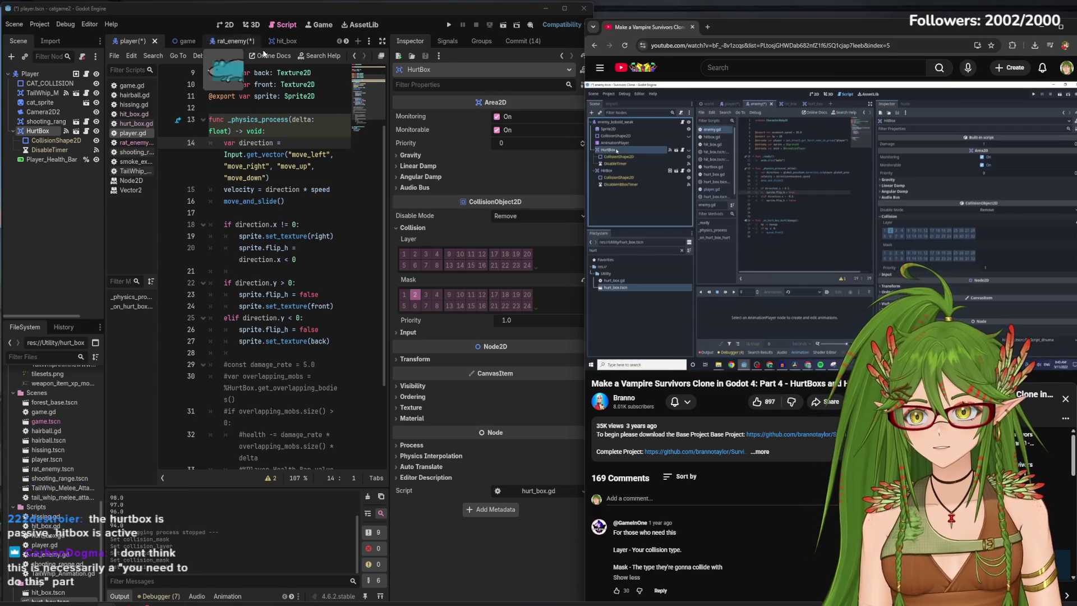
click(804, 190)
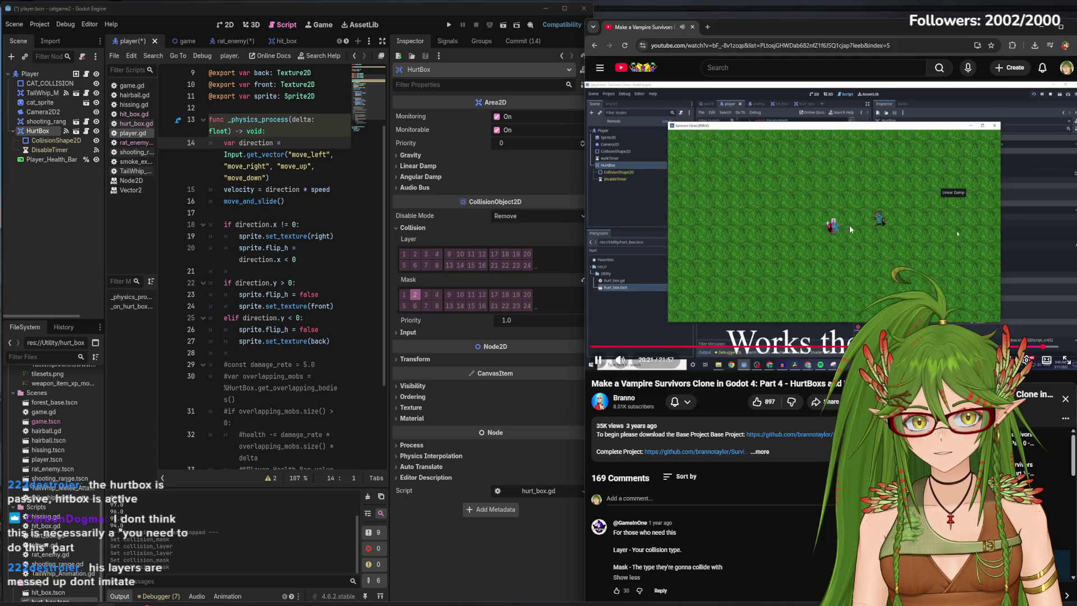
click(849, 224)
Undo two scene changes, redo one from the Scene menu, and view the HurtBox's collision layer and mask.
click(142, 248)
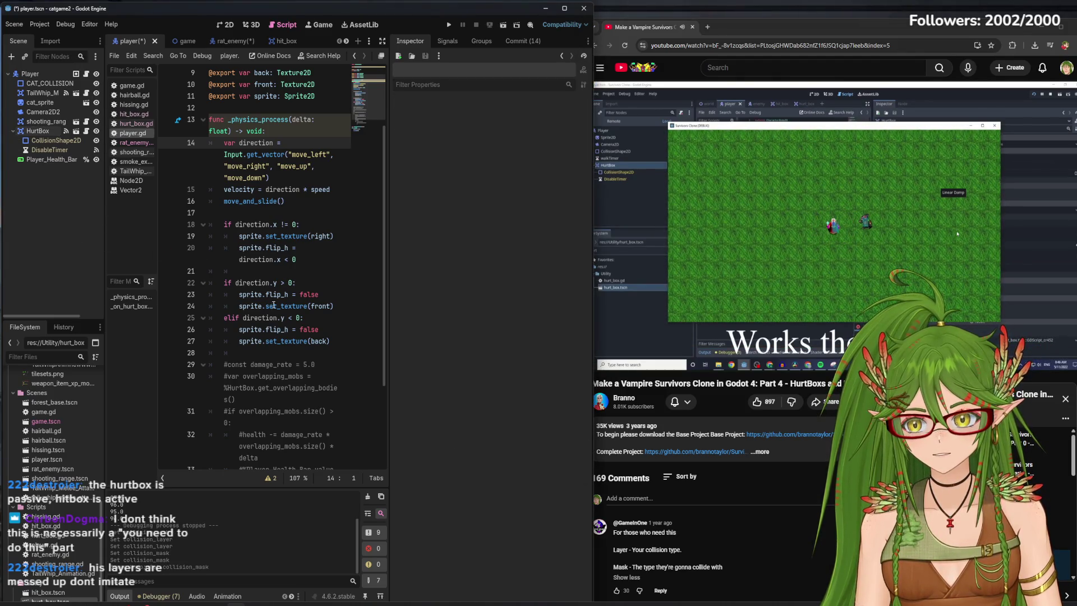
key(ctrl+z)
key(ctrl+z)
key(ctrl+z)
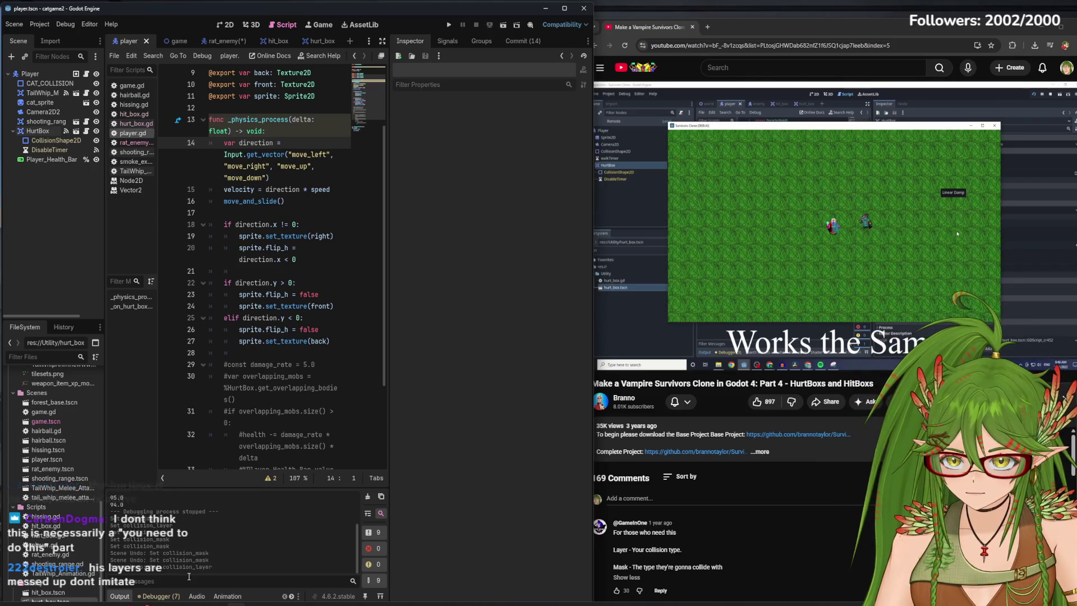
key(ctrl+z)
click(22, 24)
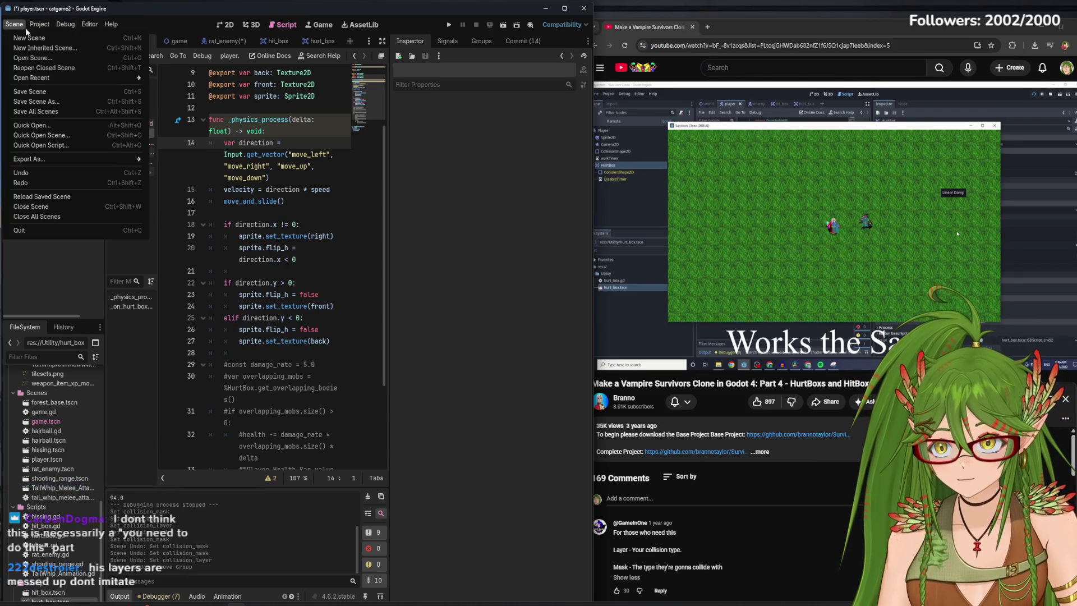
click(42, 184)
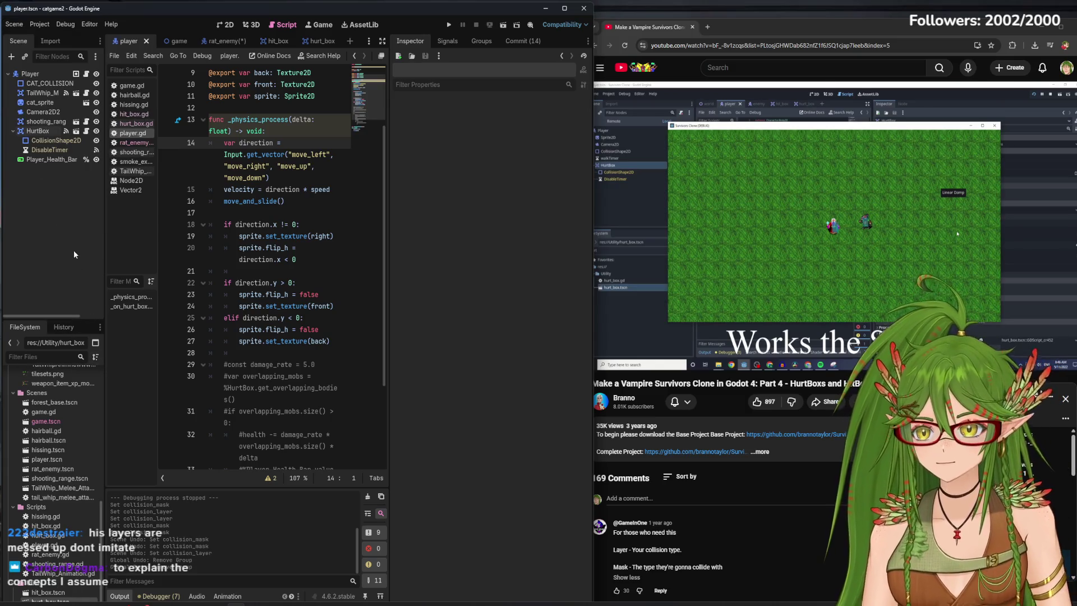
click(448, 42)
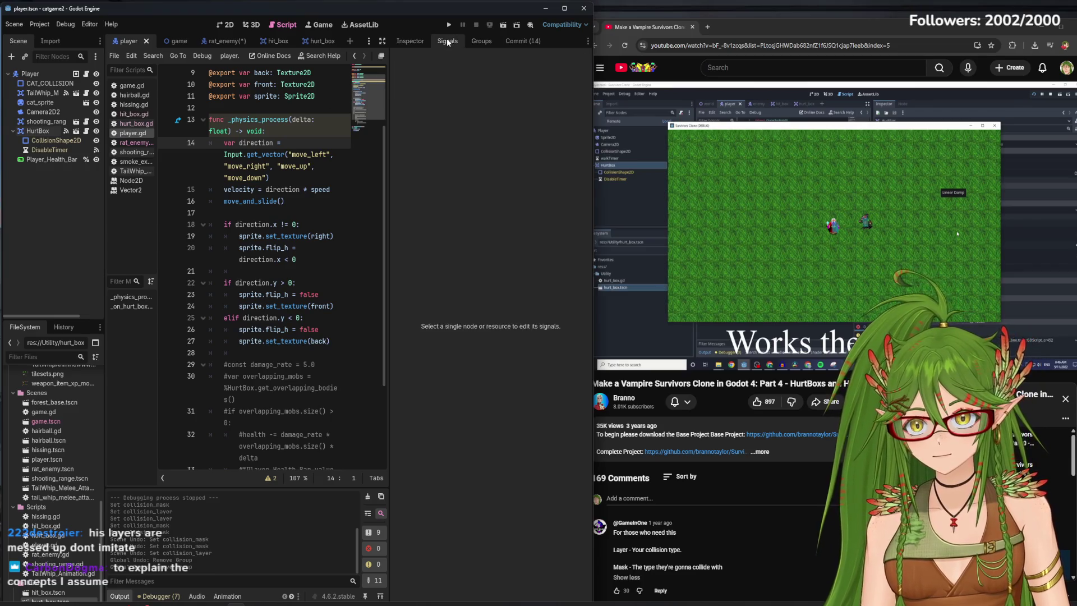
click(410, 41)
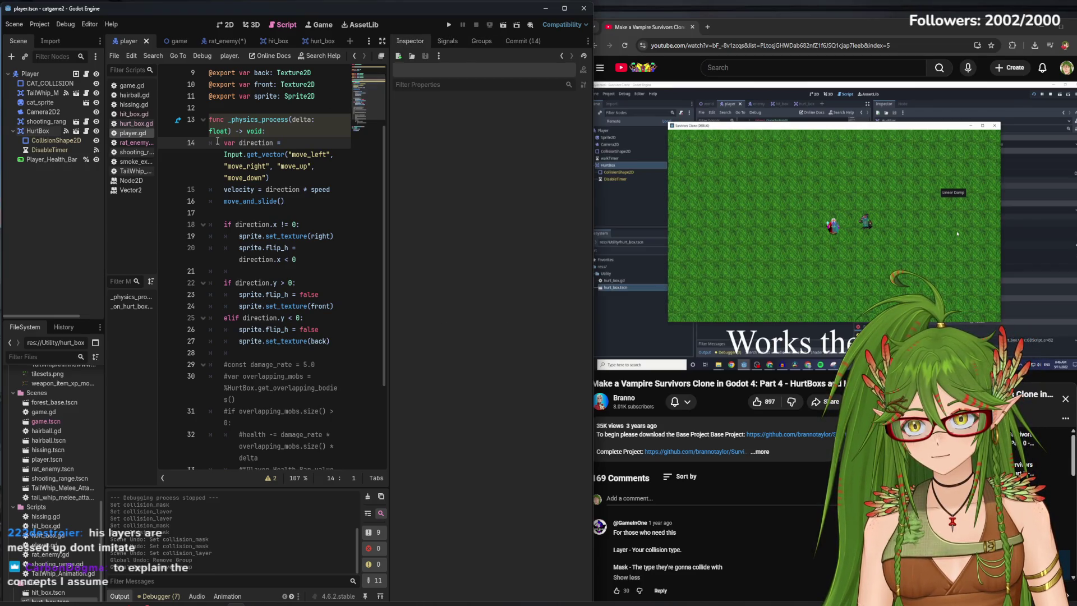
click(37, 132)
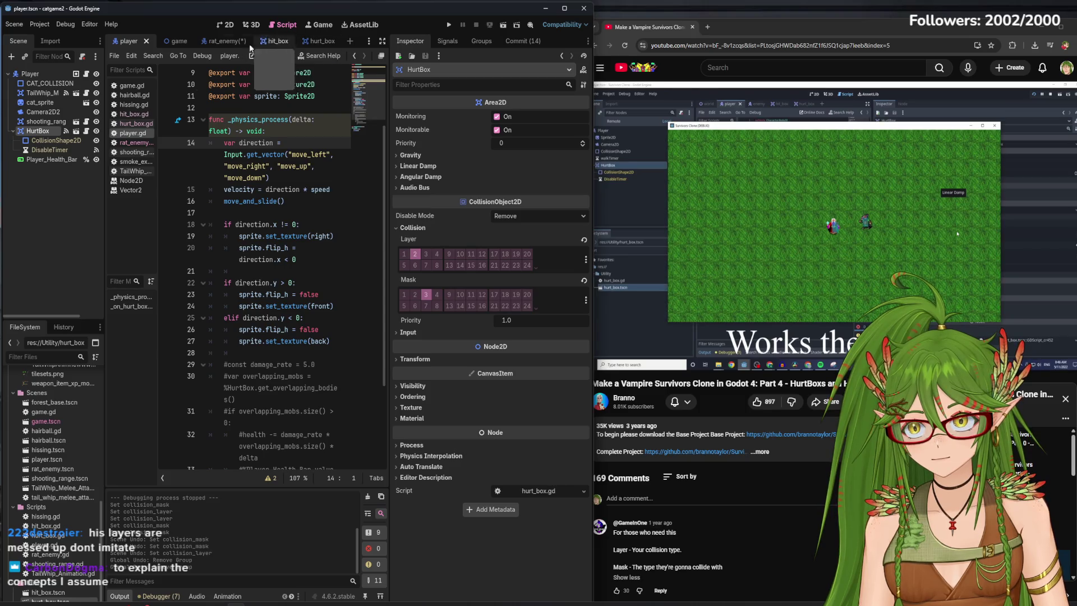
In rat_enemy, toggle the HitBox's Player mask bit 2 and run the game to test.
click(224, 41)
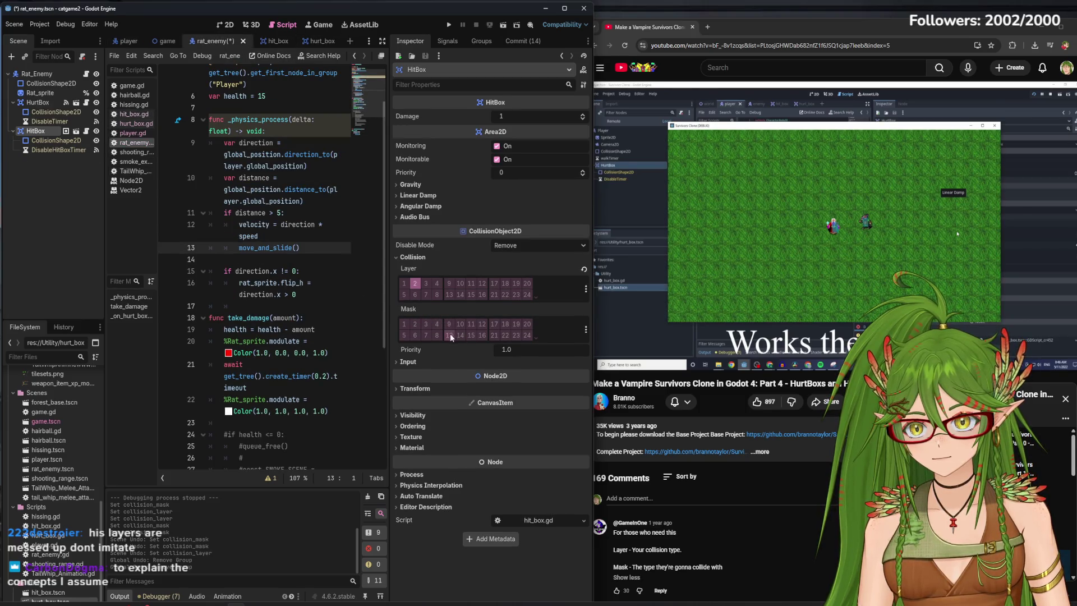
click(416, 325)
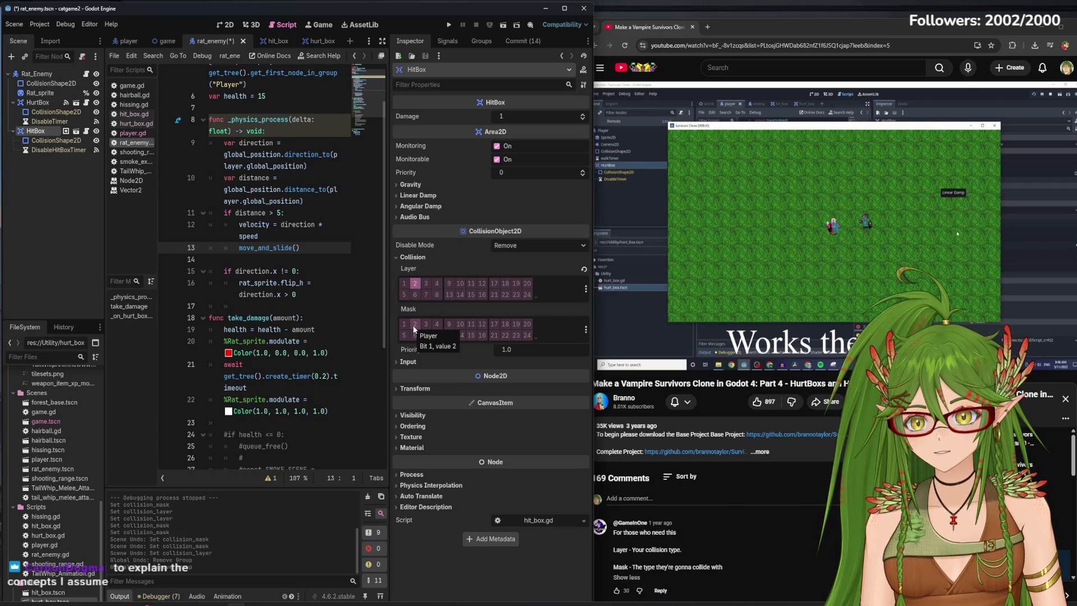
click(414, 326)
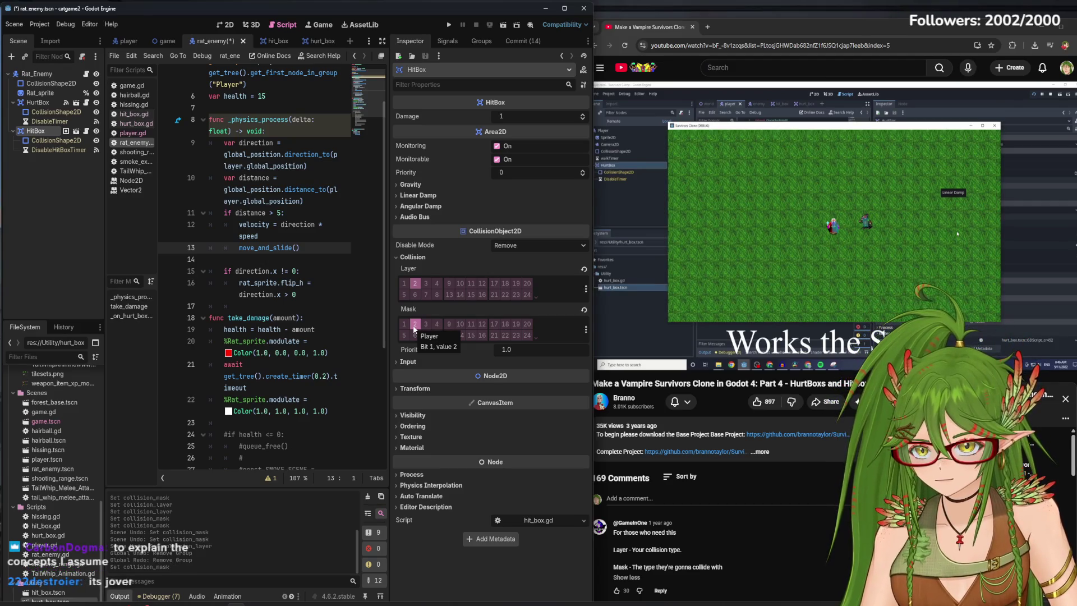
click(414, 324)
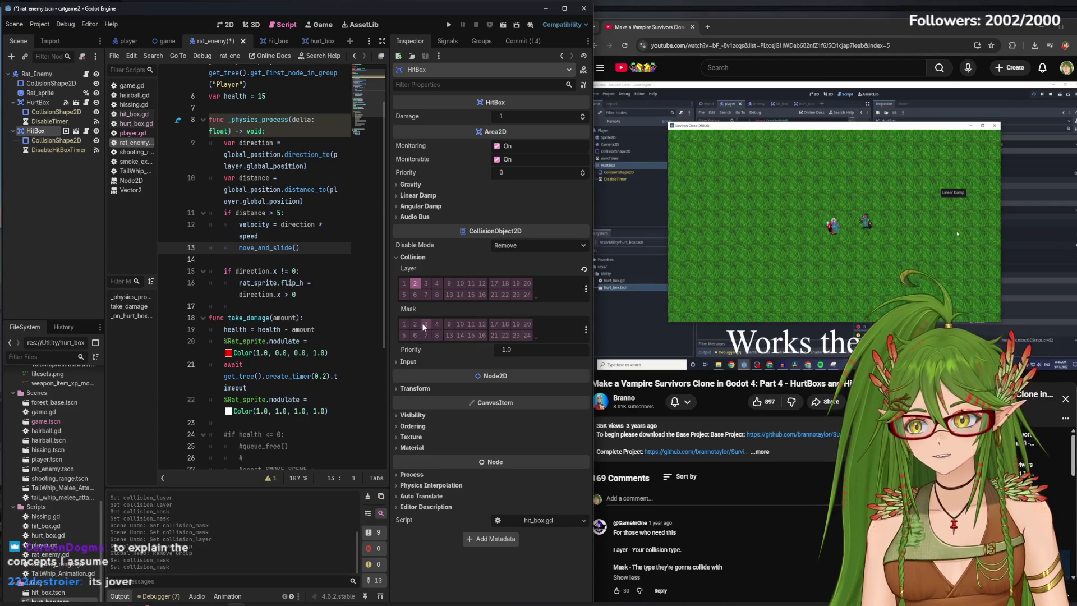
click(419, 323)
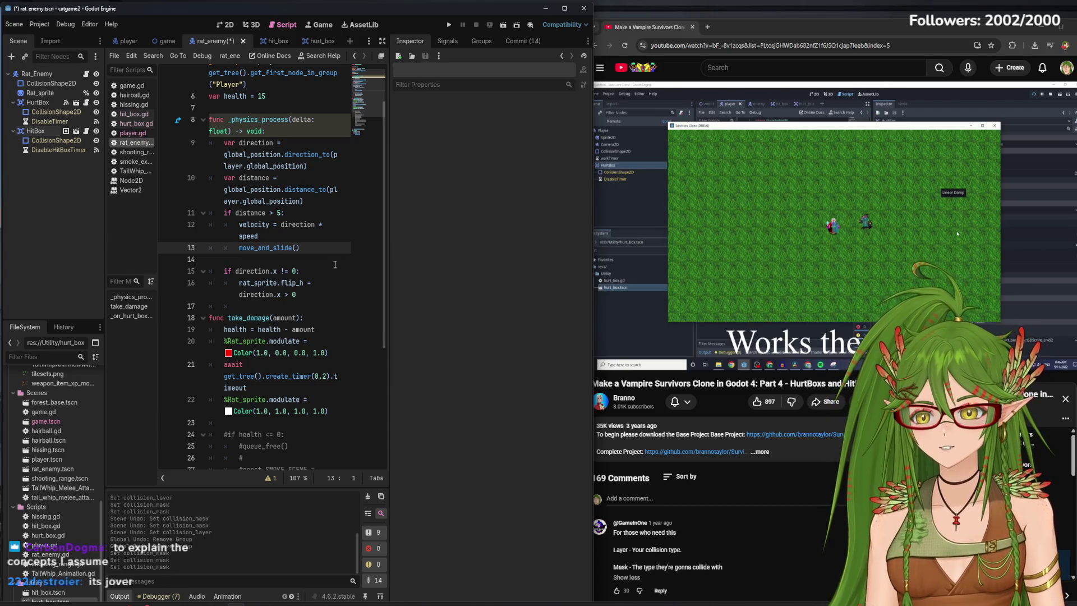
click(449, 25)
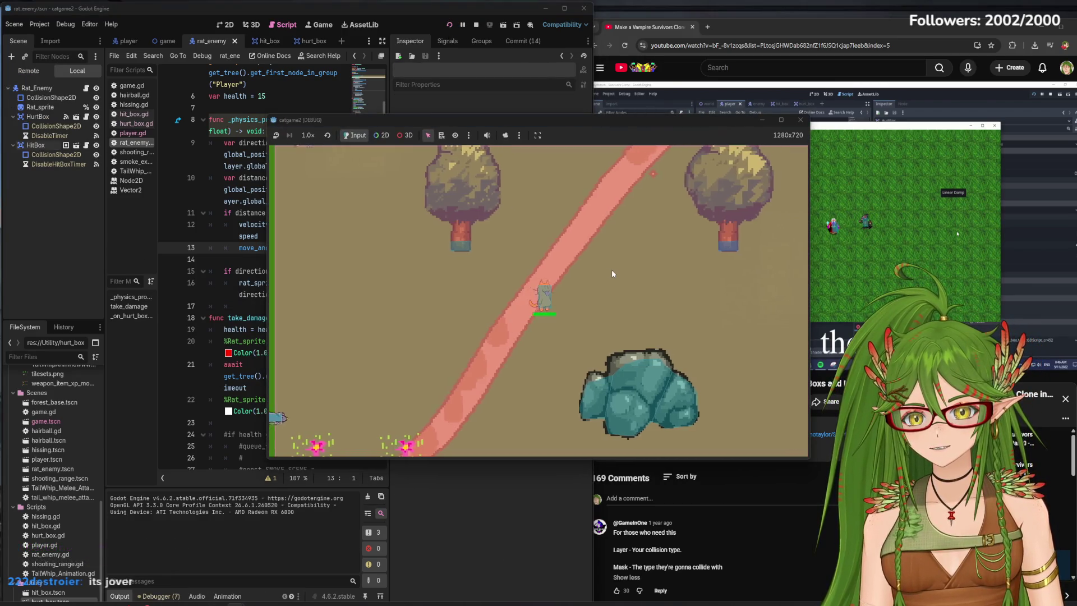
Stop the game, toggle the HitBox's Player mask bit, and rerun a quick playtest with F5.
key(a)
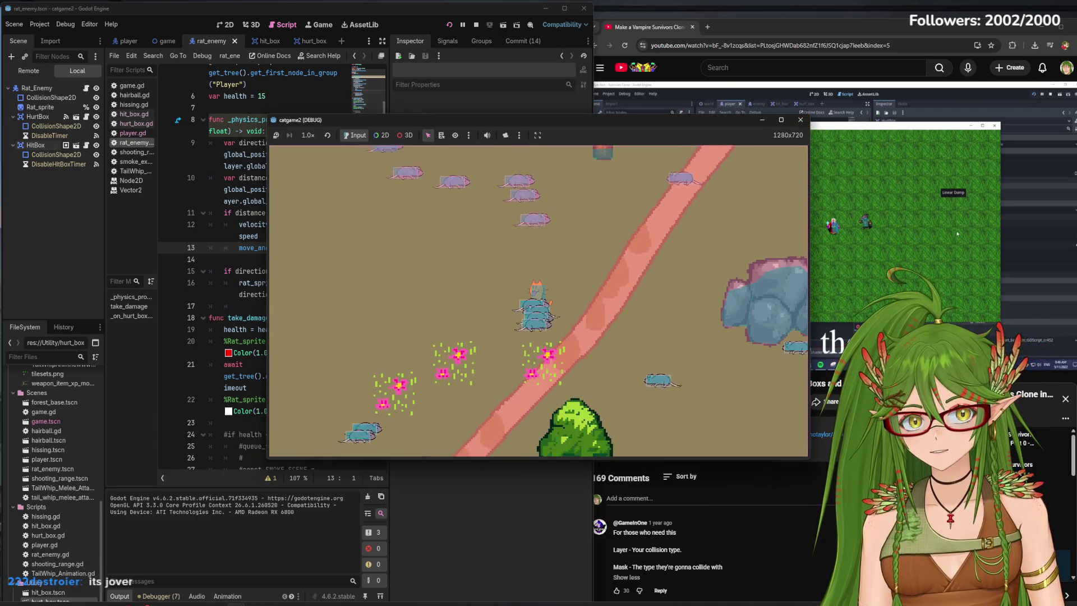
click(800, 120)
click(35, 130)
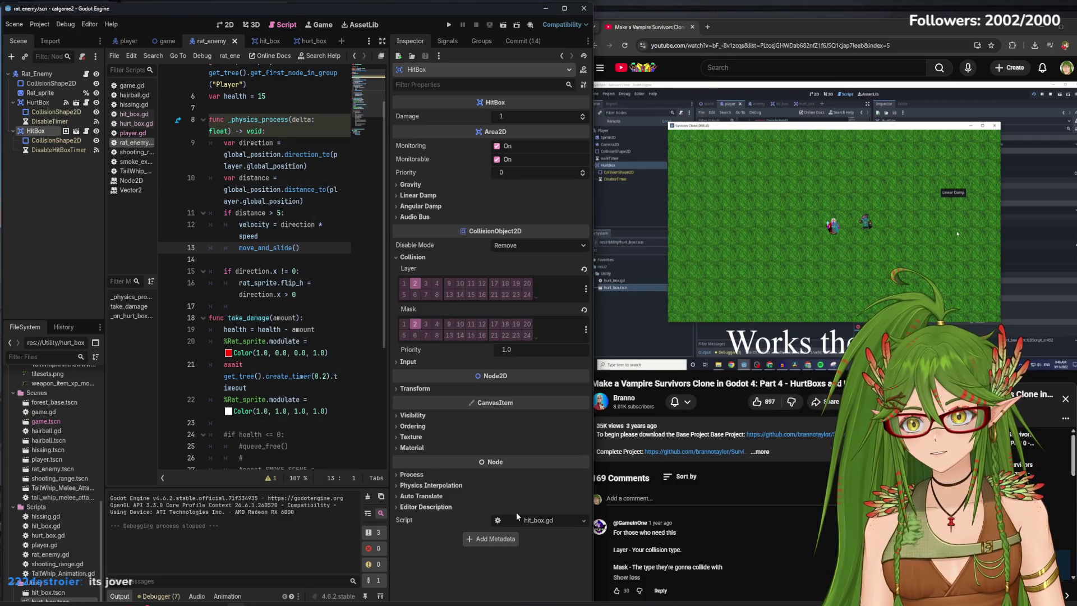
click(415, 324)
key(F5)
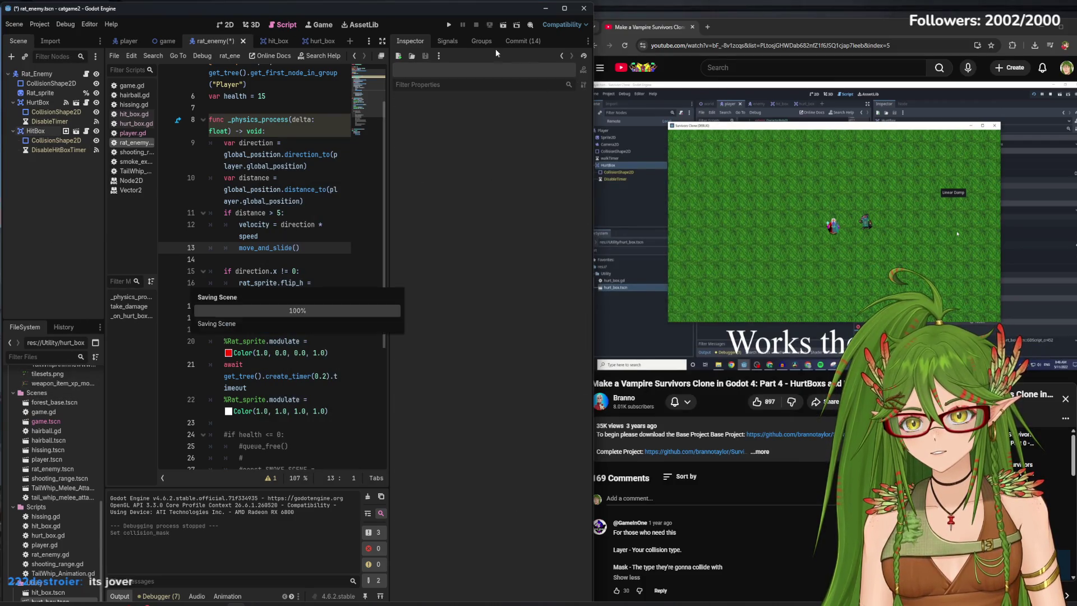
key(s)
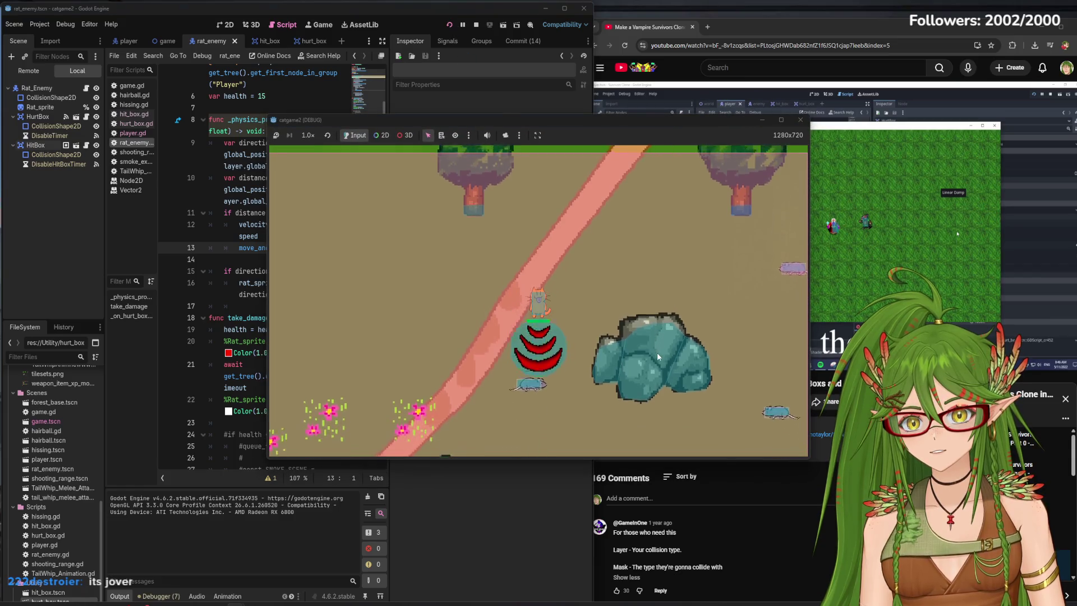
click(800, 120)
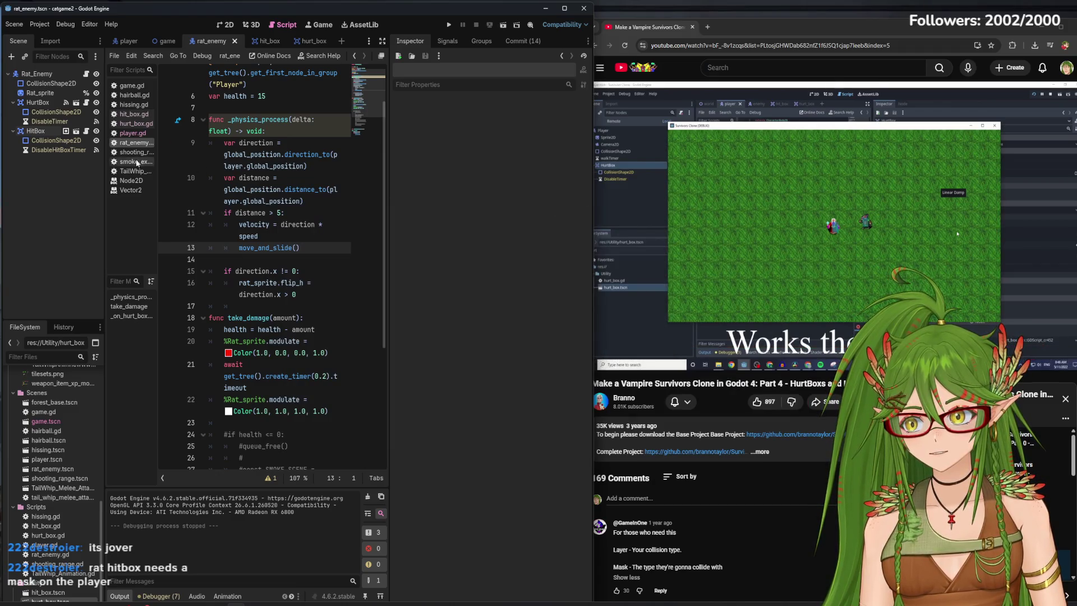
Set the rat HitBox to layer 3 with mask 2, then playtest walking the cat into the rats.
click(35, 130)
click(415, 324)
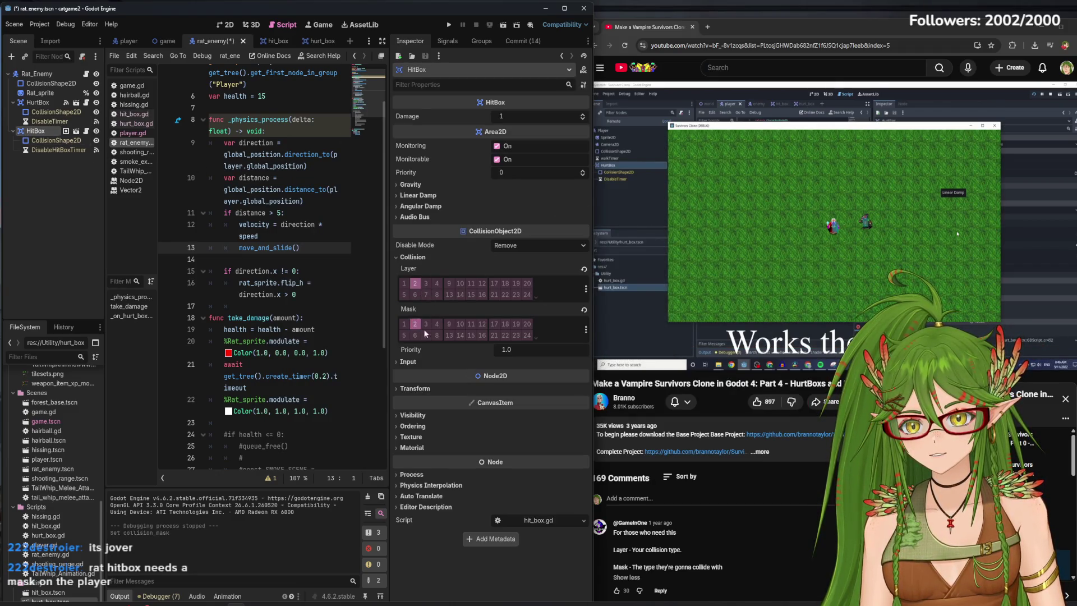
click(426, 283)
click(415, 283)
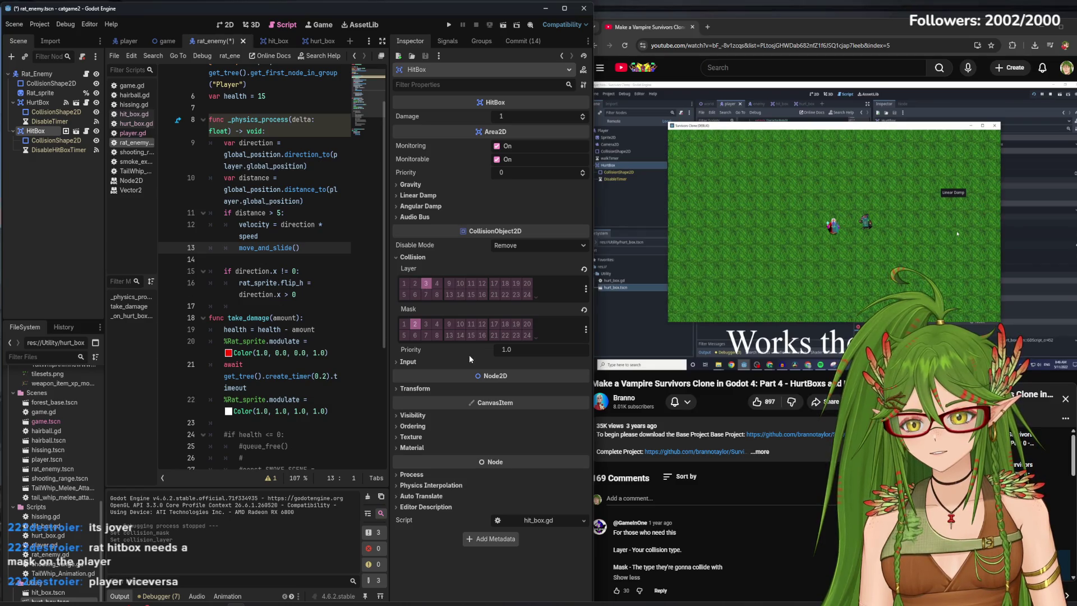
click(75, 221)
click(448, 25)
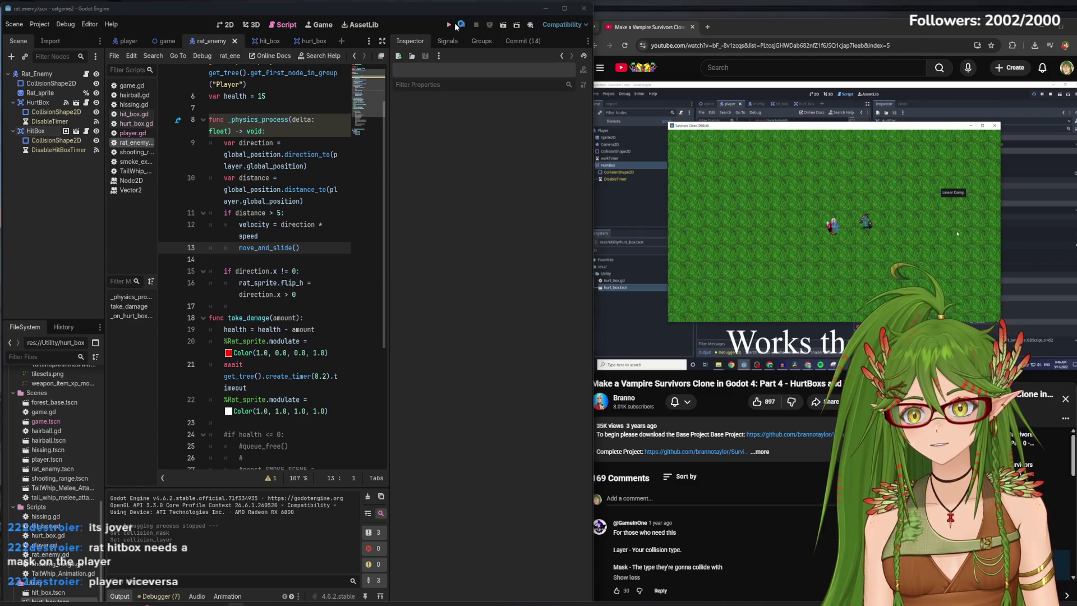
key(s)
key(a)
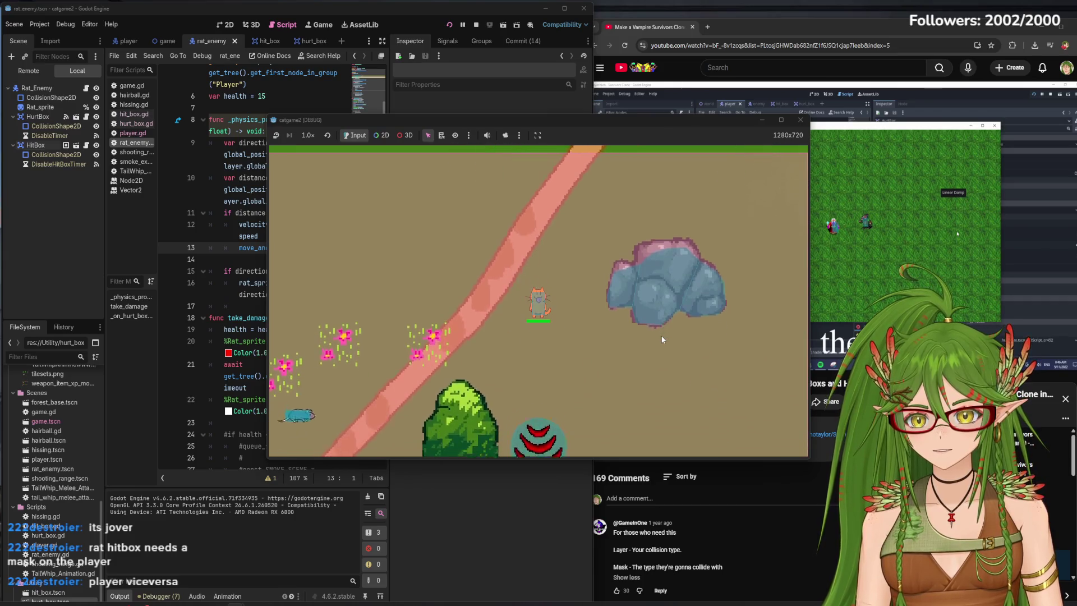
key(a)
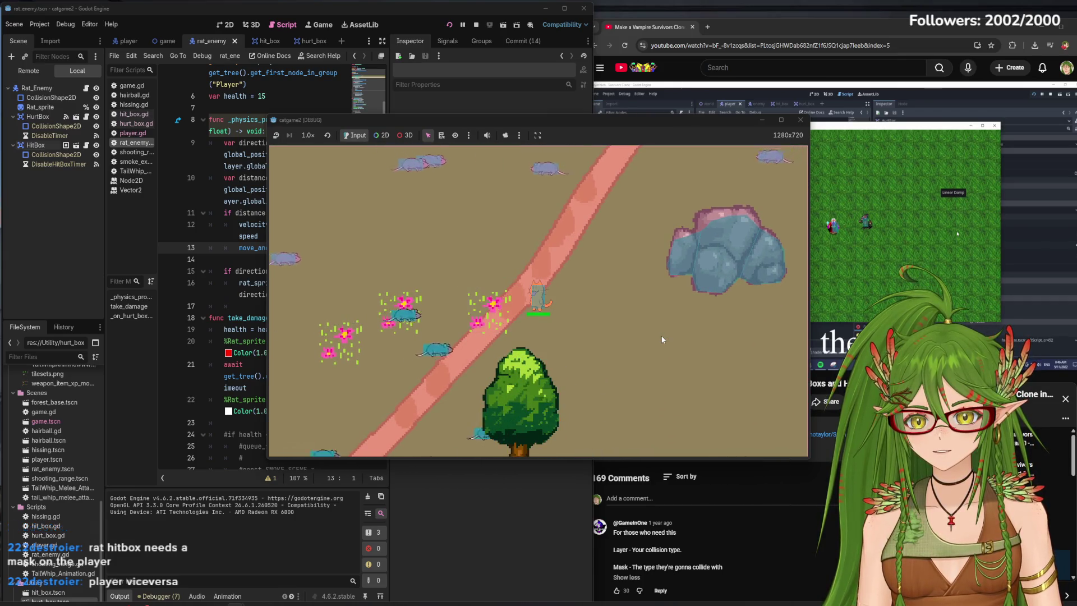
key(a)
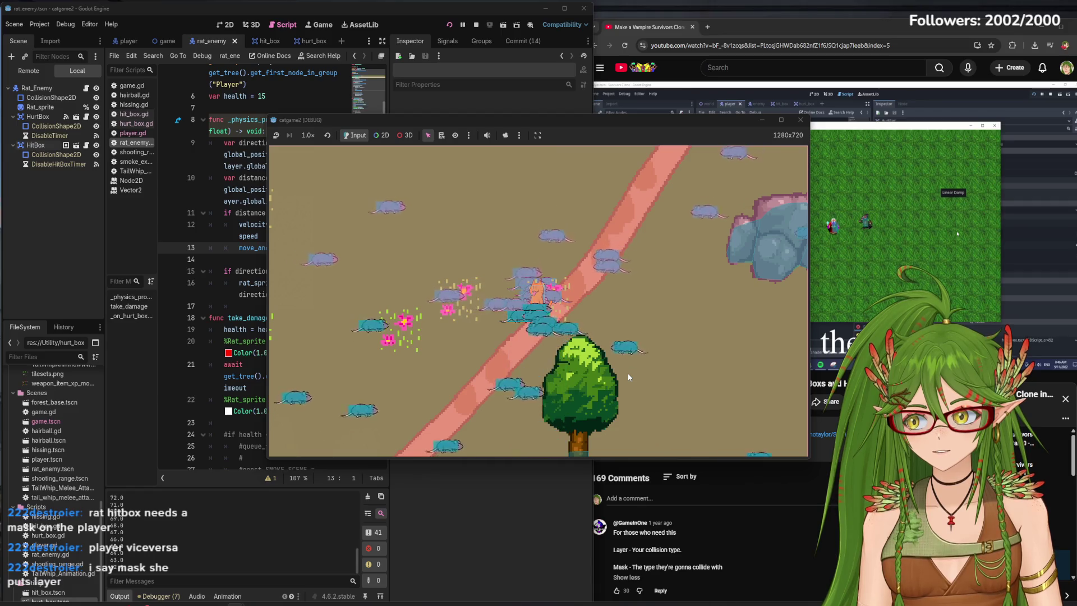
click(800, 120)
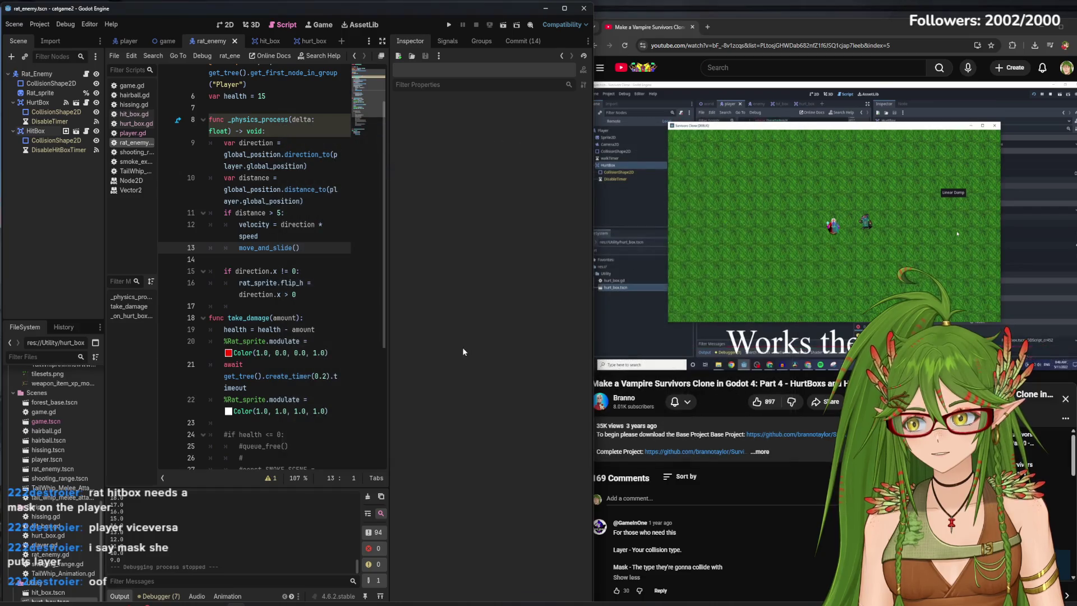
Check the HitBox's collision shape and its layer 3, mask 2 settings, then resume the tutorial.
click(48, 140)
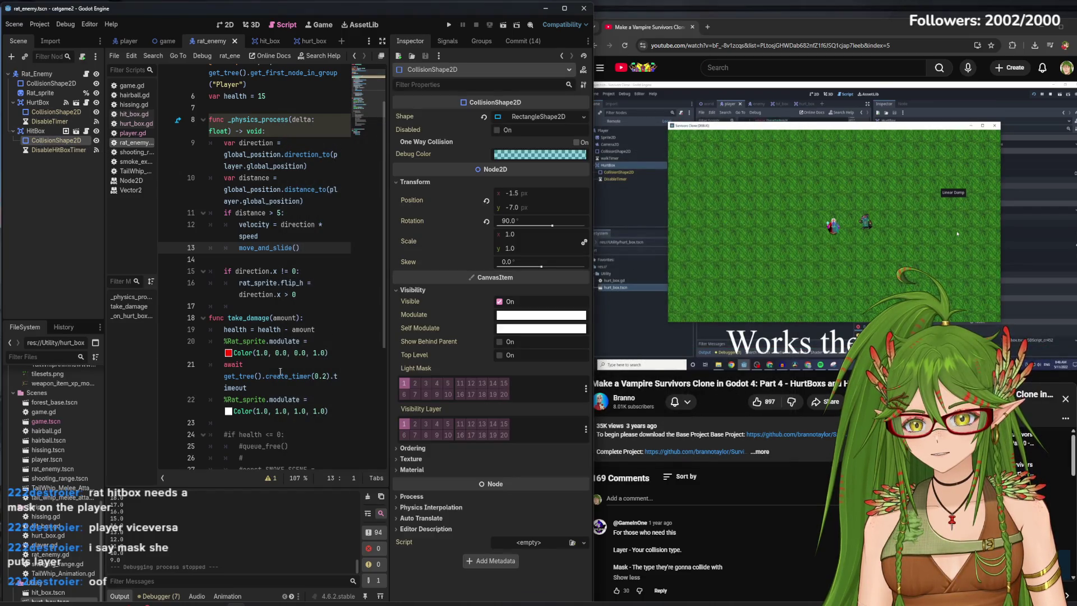
click(42, 132)
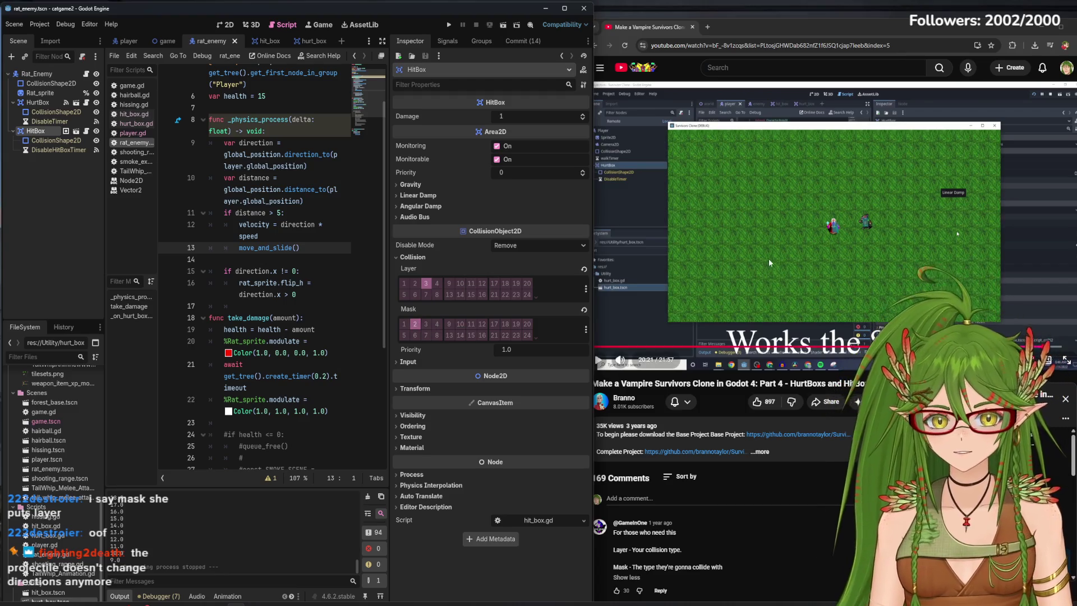
click(778, 233)
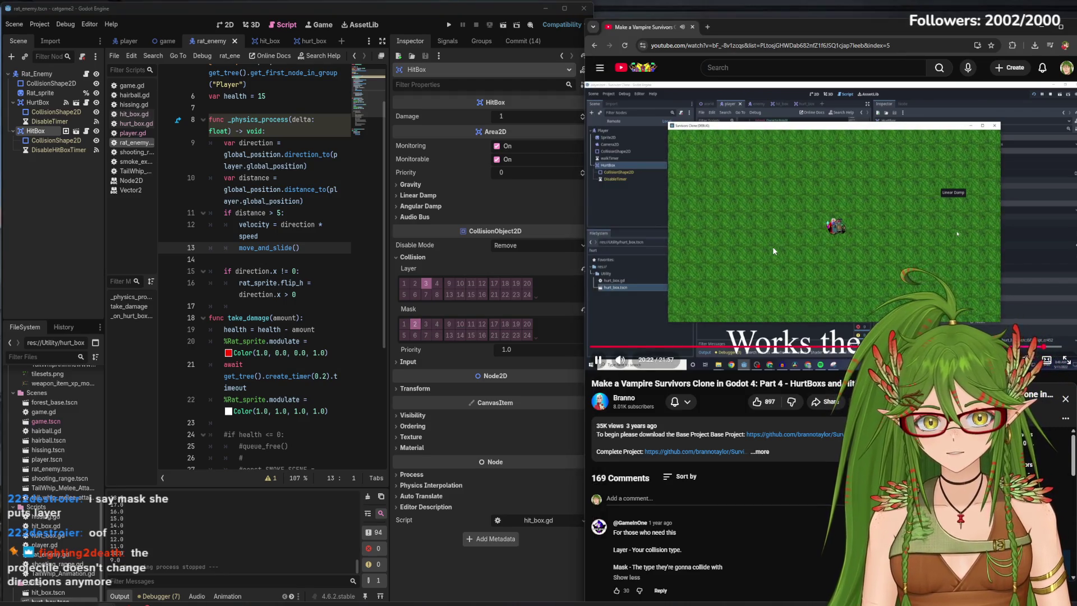
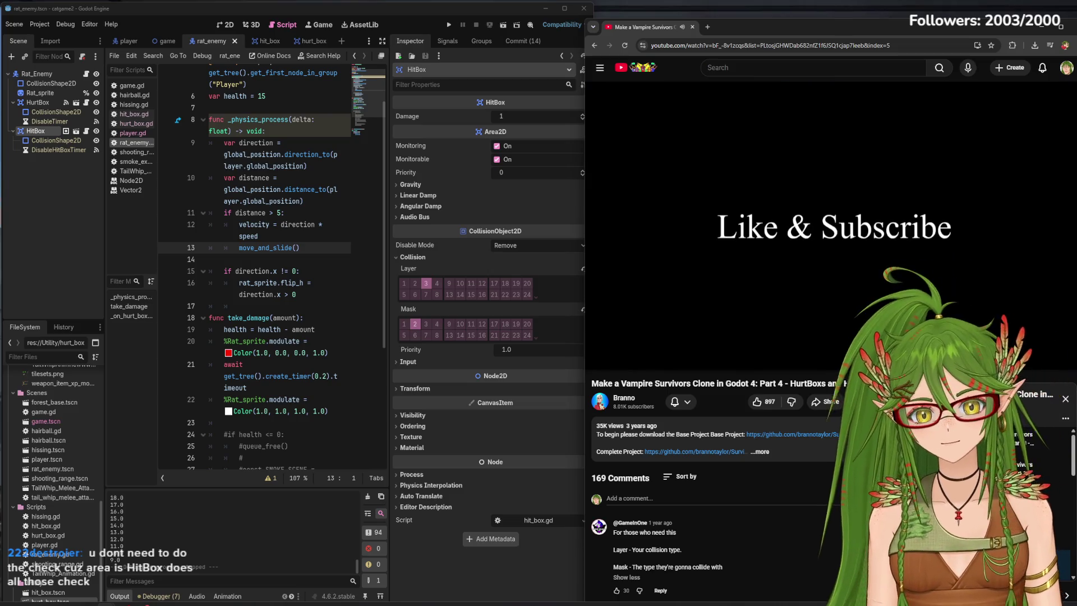
Pause the tutorial and view the game scene's forest map, zoomed out, in the 2D editor.
click(598, 360)
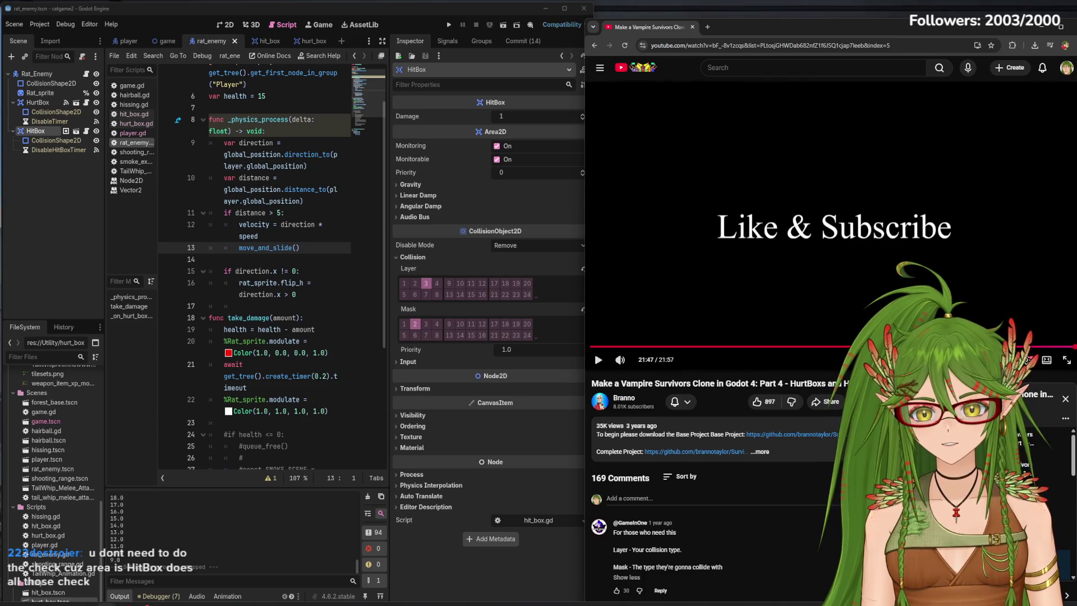
scroll(784, 431, down, 4)
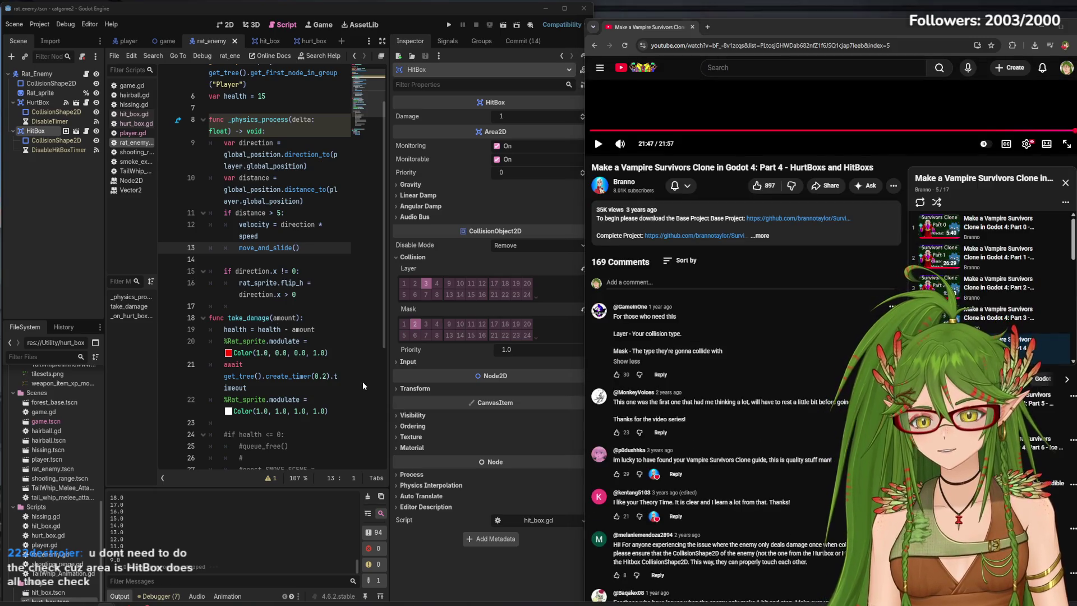
key(ctrl+F1)
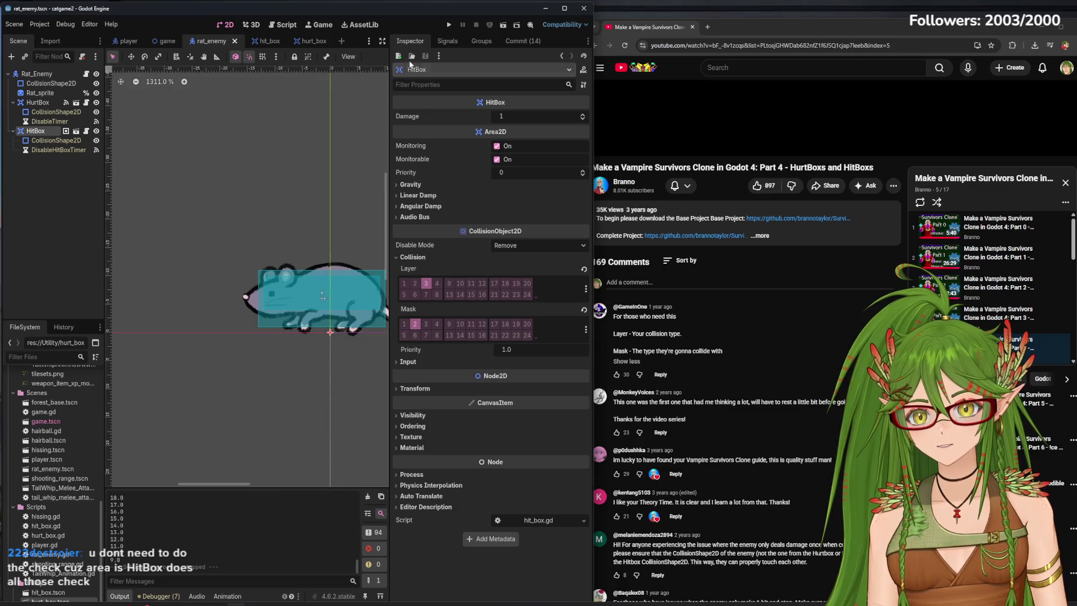
click(126, 41)
click(179, 43)
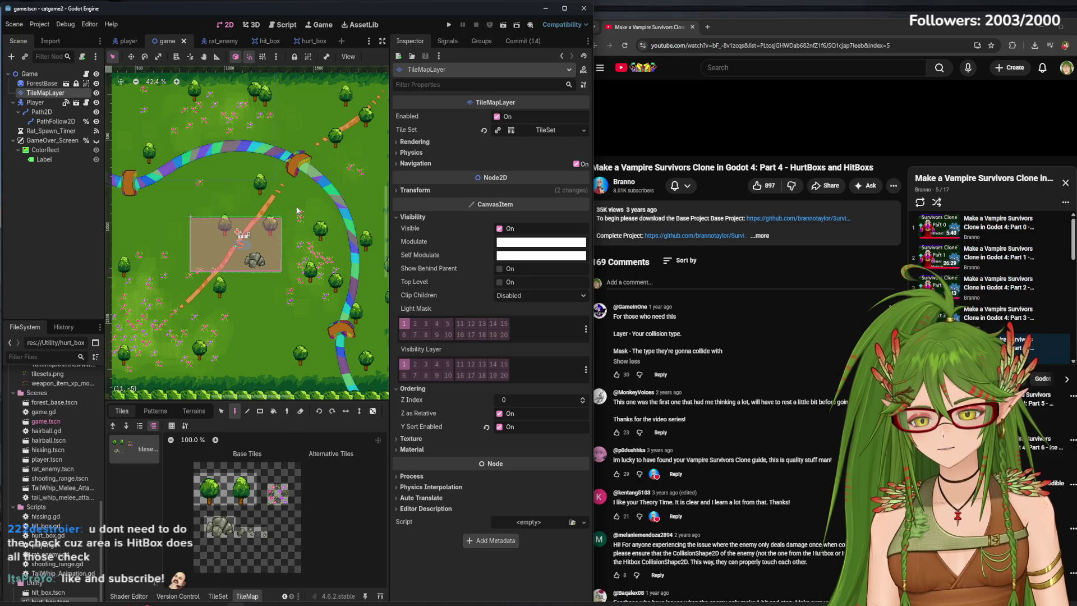
scroll(242, 258, down, 3)
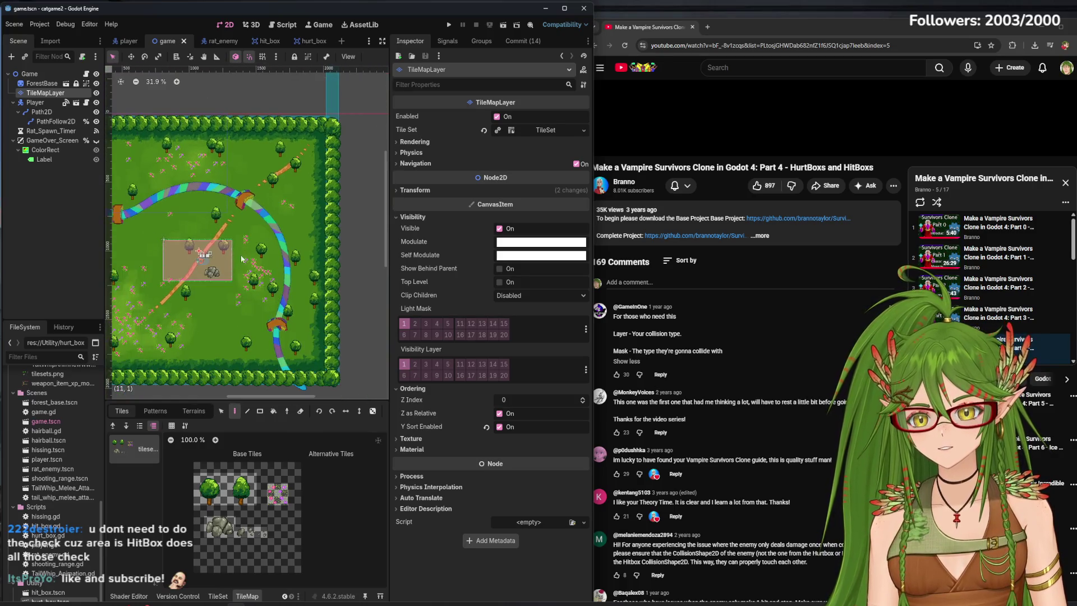
scroll(269, 269, left, 3)
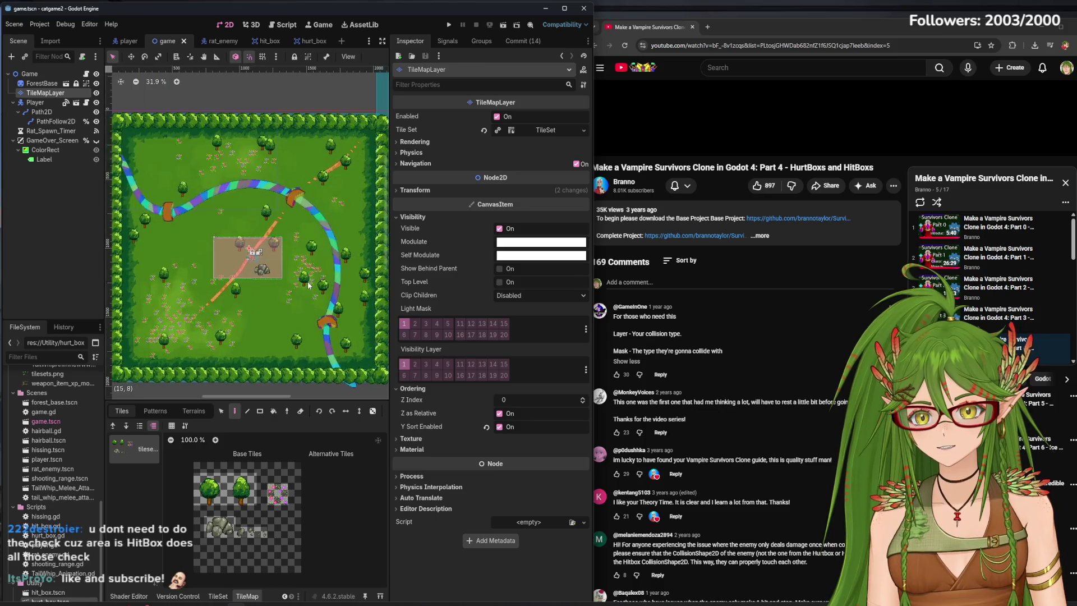
Open the hit_box scene, then the player scene, framing the cat and its tail.
click(262, 42)
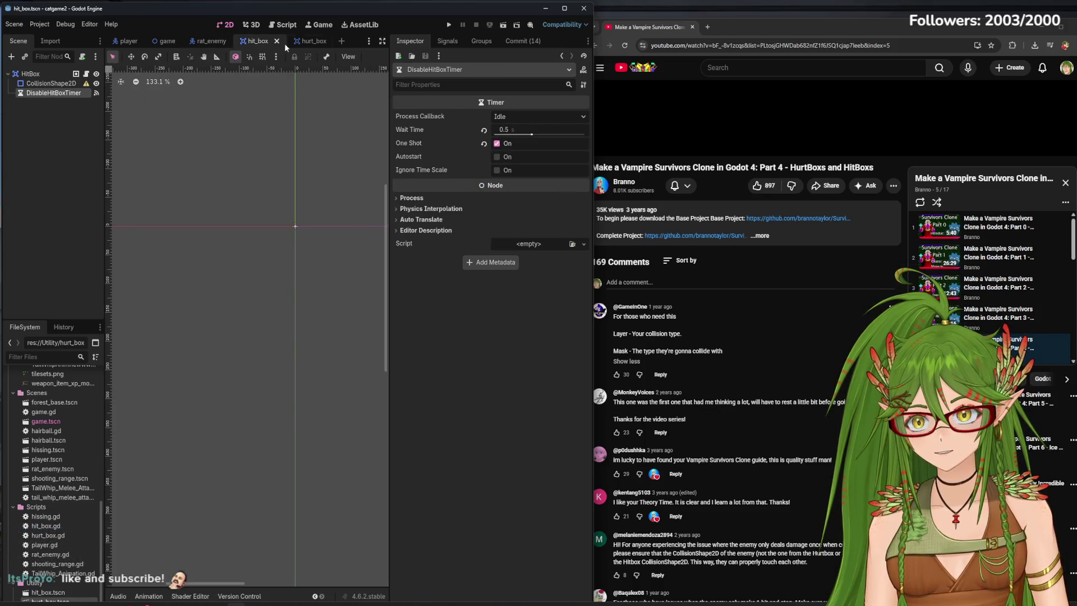
click(128, 40)
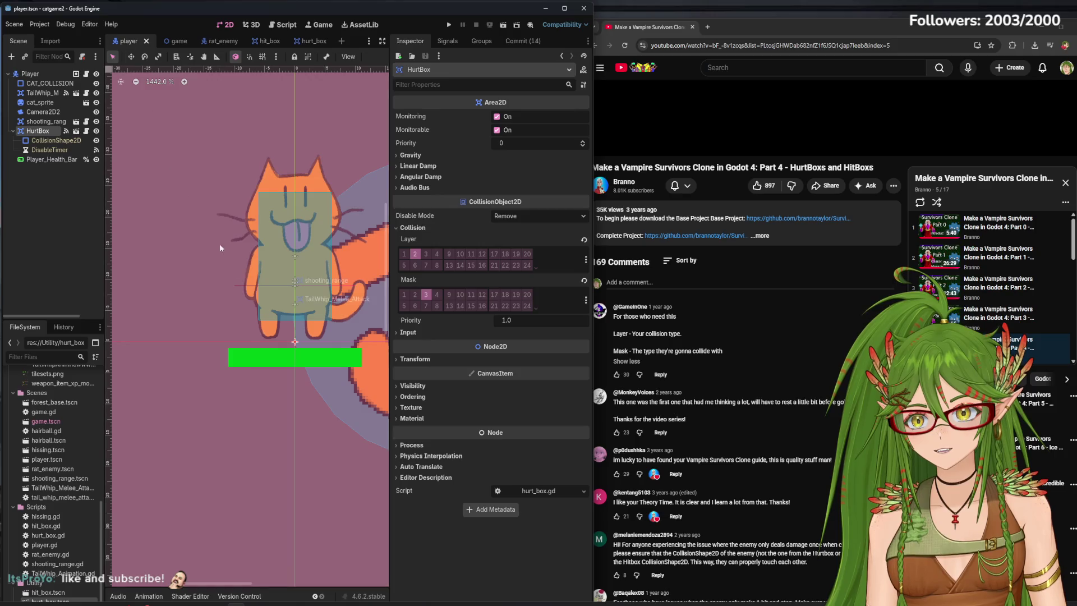
scroll(255, 273, down, 4)
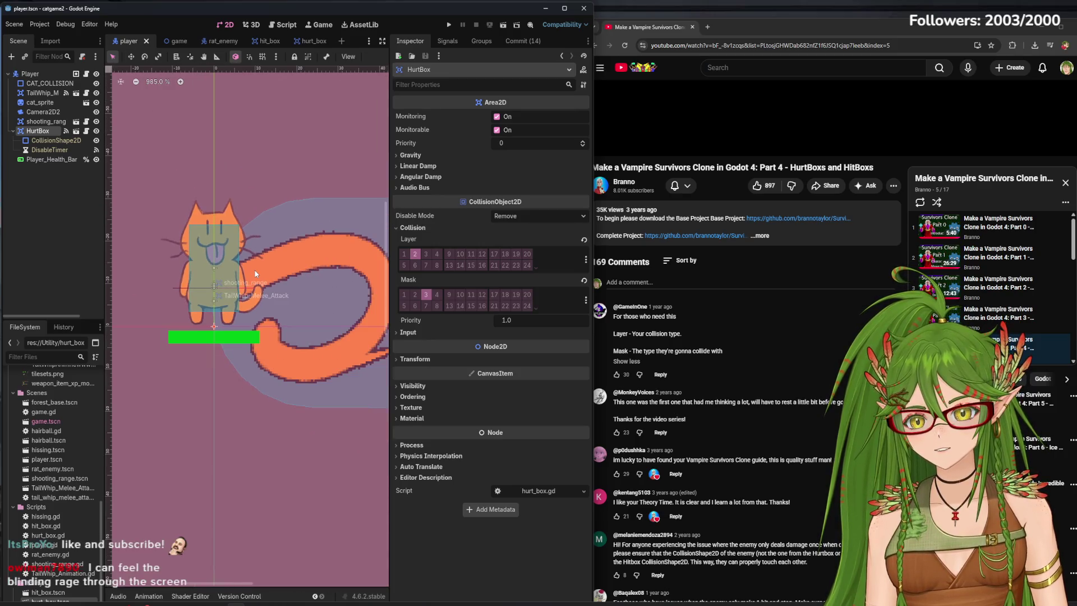
drag(297, 294, 234, 280)
Zoom in and out to inspect the cat's HurtBox and tail hitbox.
scroll(253, 283, down, 5)
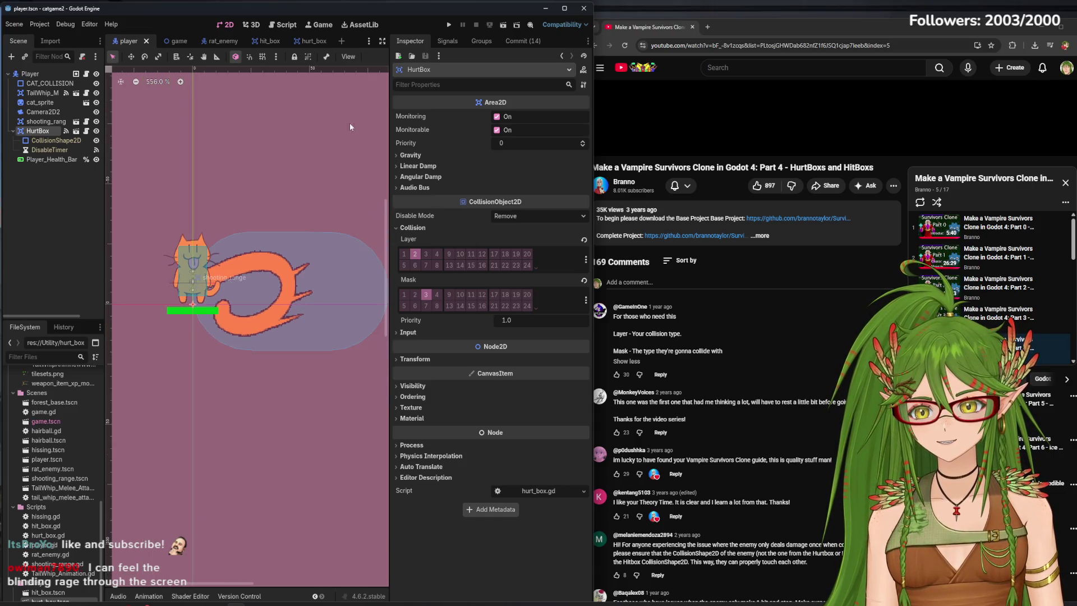
scroll(280, 272, down, 5)
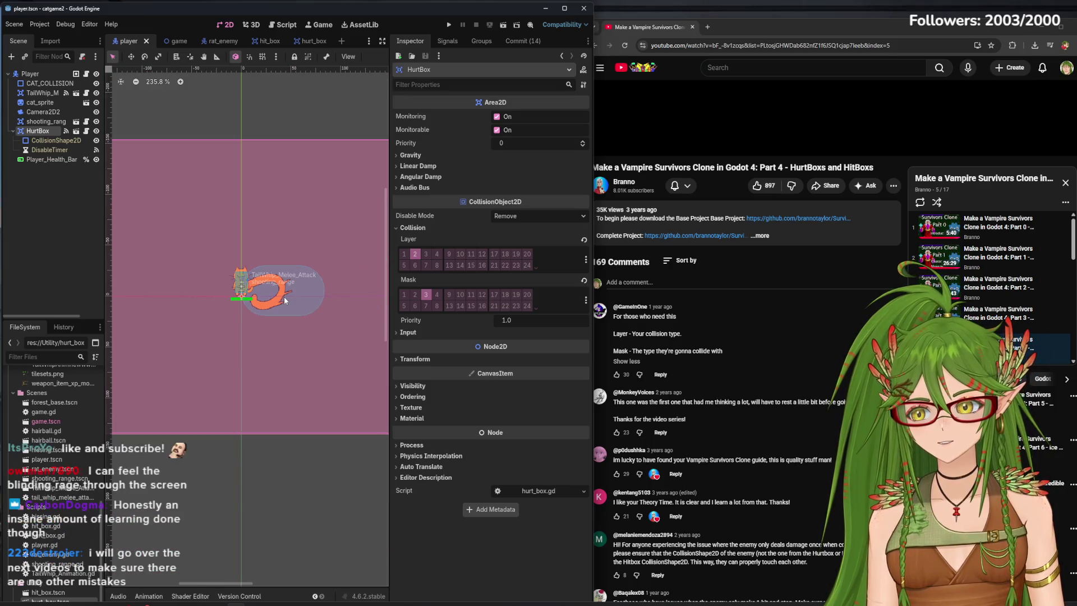
scroll(279, 314, up, 4)
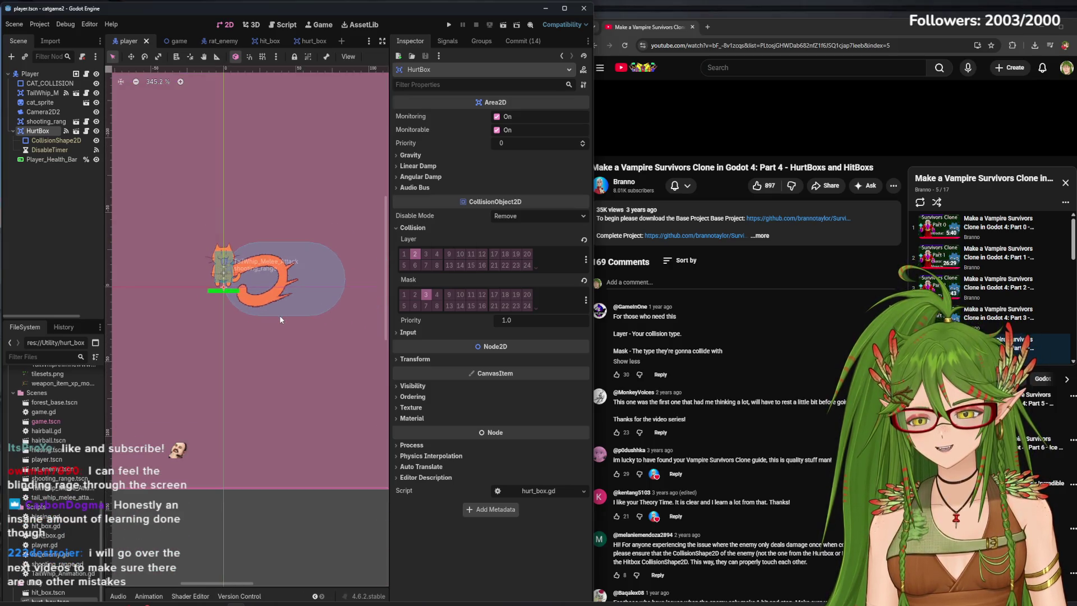
scroll(202, 300, down, 9)
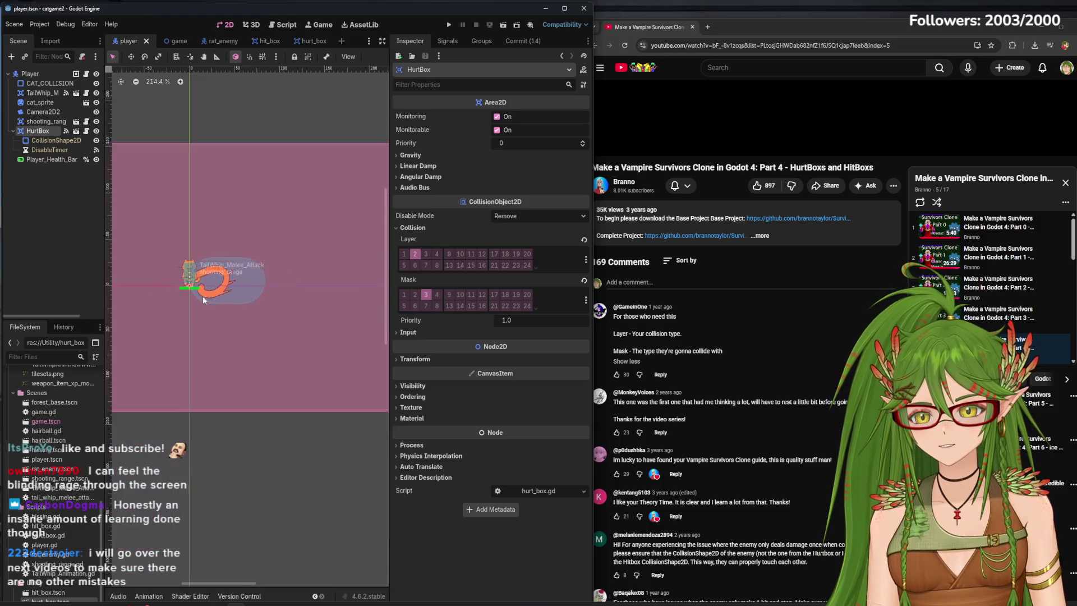
scroll(237, 305, up, 13)
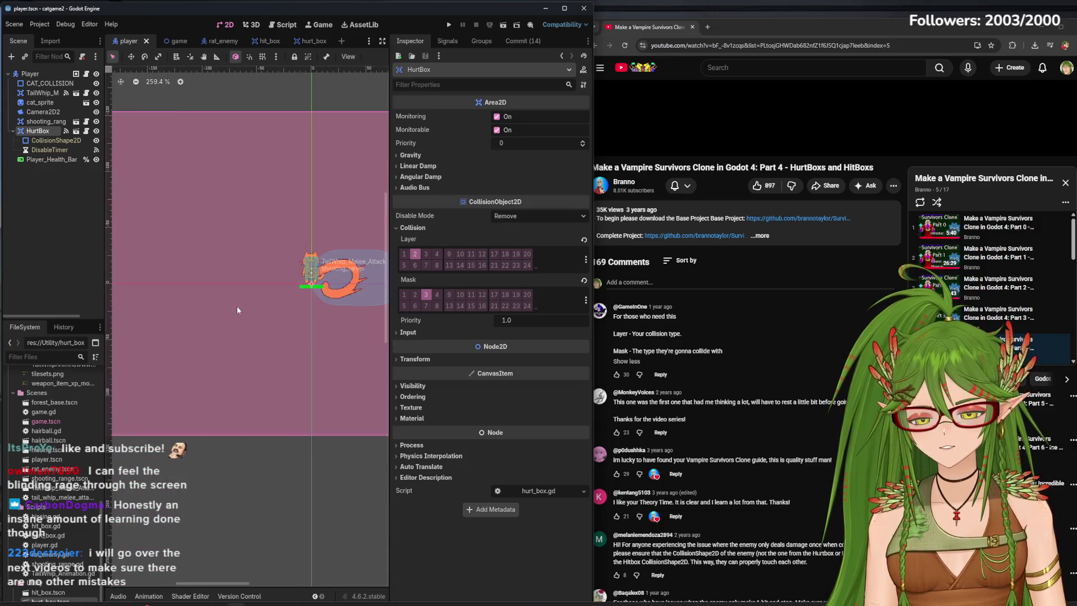
scroll(246, 306, up, 2)
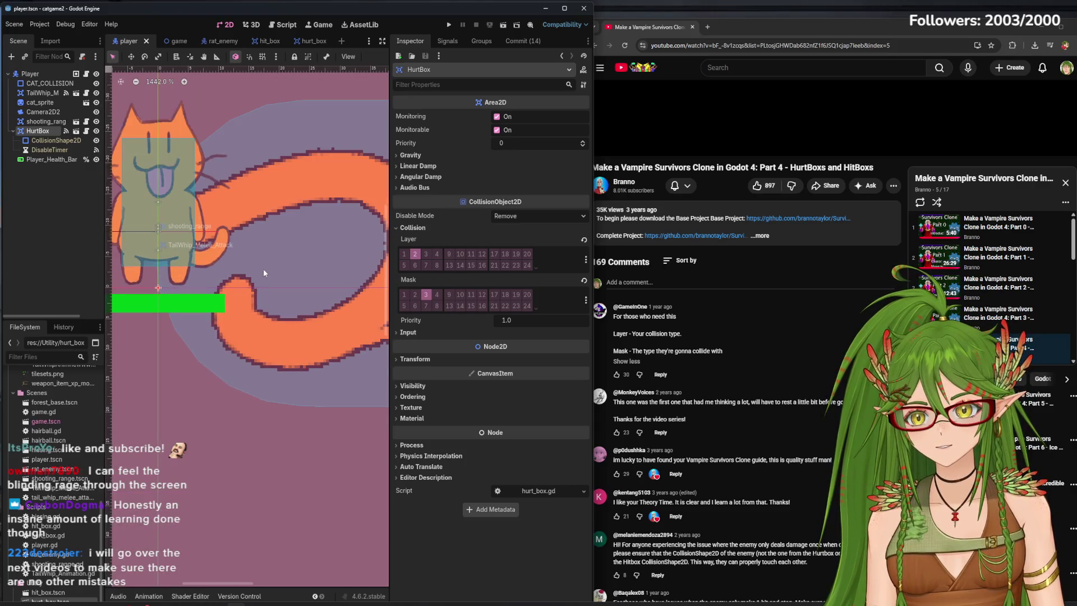
scroll(263, 268, down, 3)
scroll(227, 300, up, 3)
scroll(226, 301, up, 8)
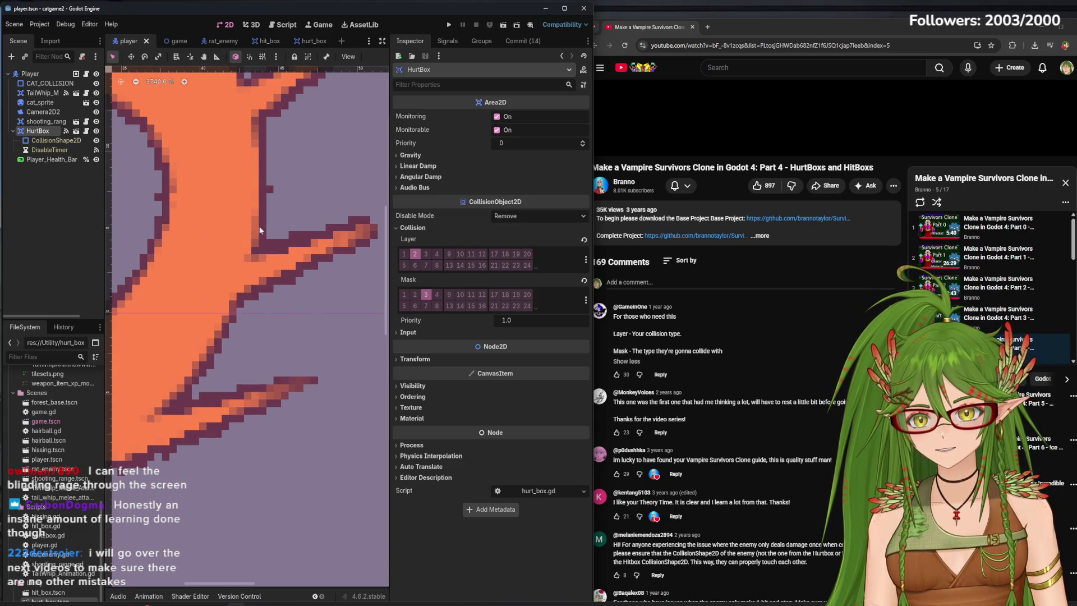
scroll(274, 153, down, 8)
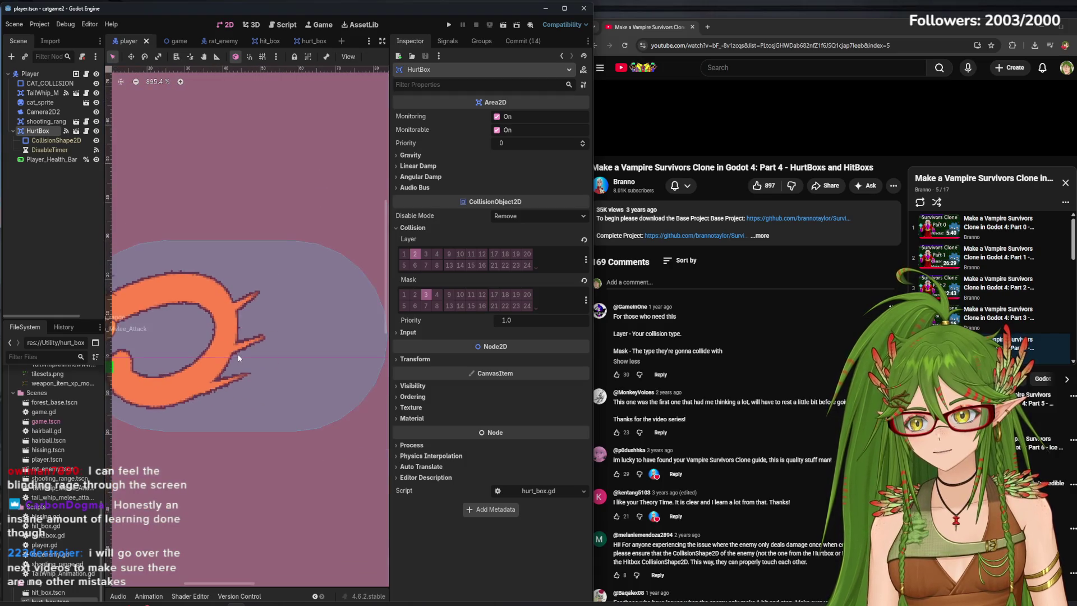
scroll(325, 378, down, 4)
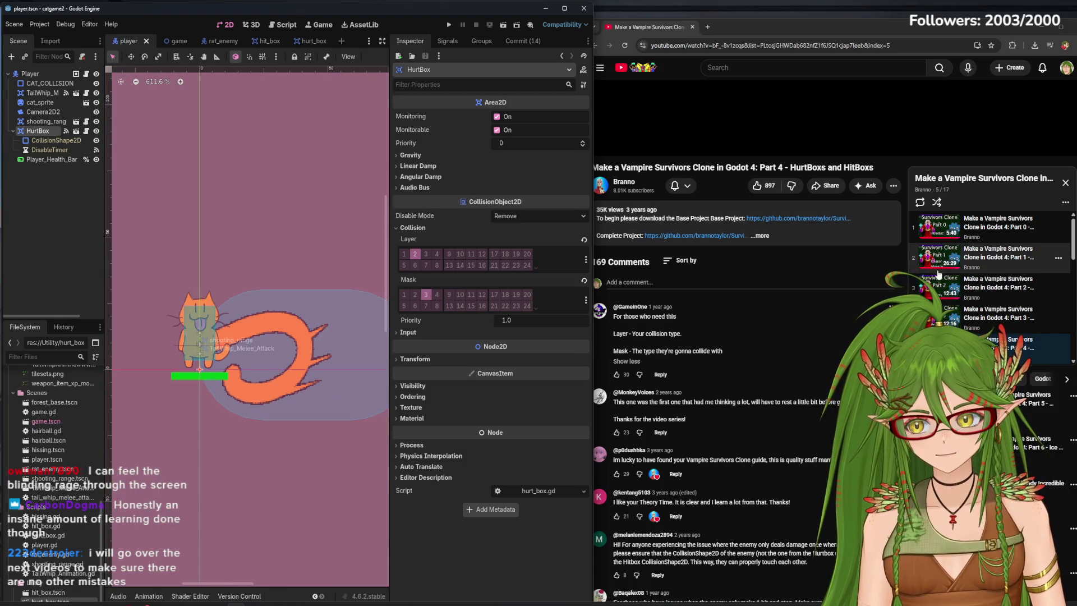
scroll(998, 274, down, 2)
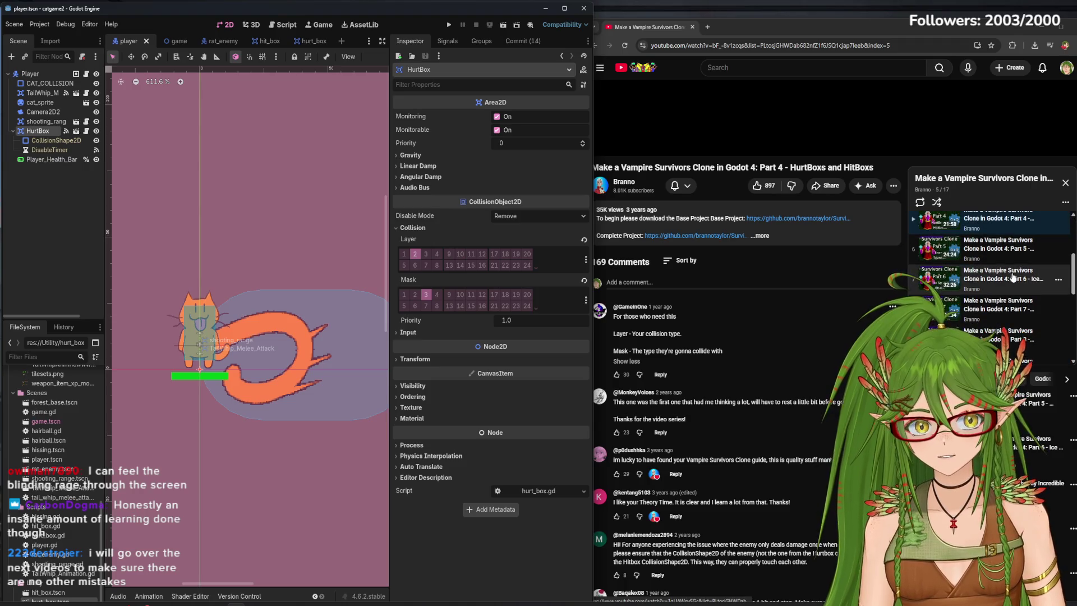
scroll(1012, 281, up, 1)
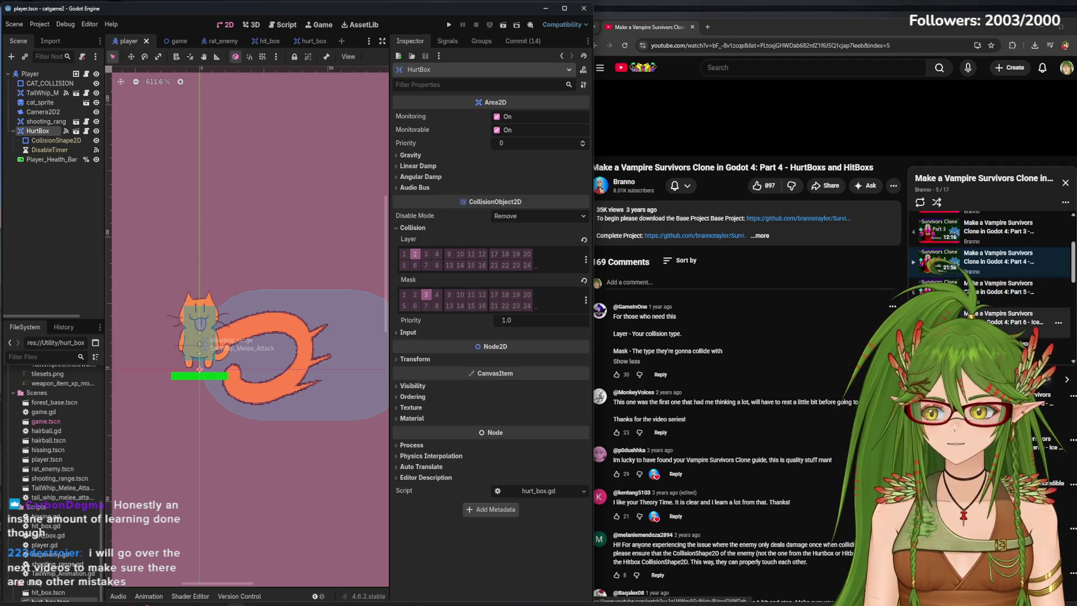
scroll(1025, 312, up, 2)
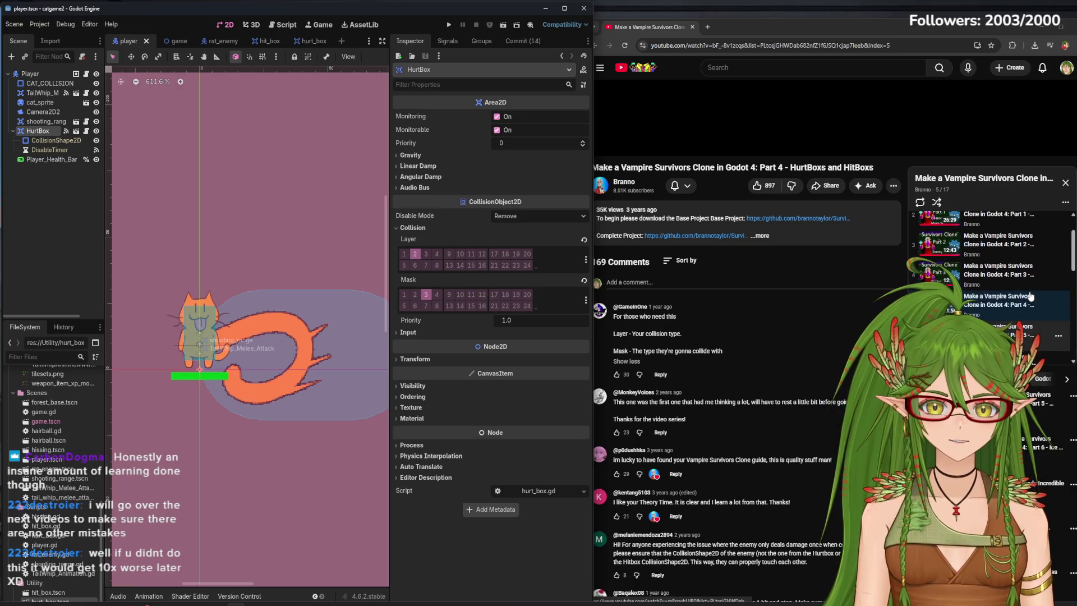
Start the Part 5 tutorial video, pause it, and reframe the close-up of the tail.
click(1009, 330)
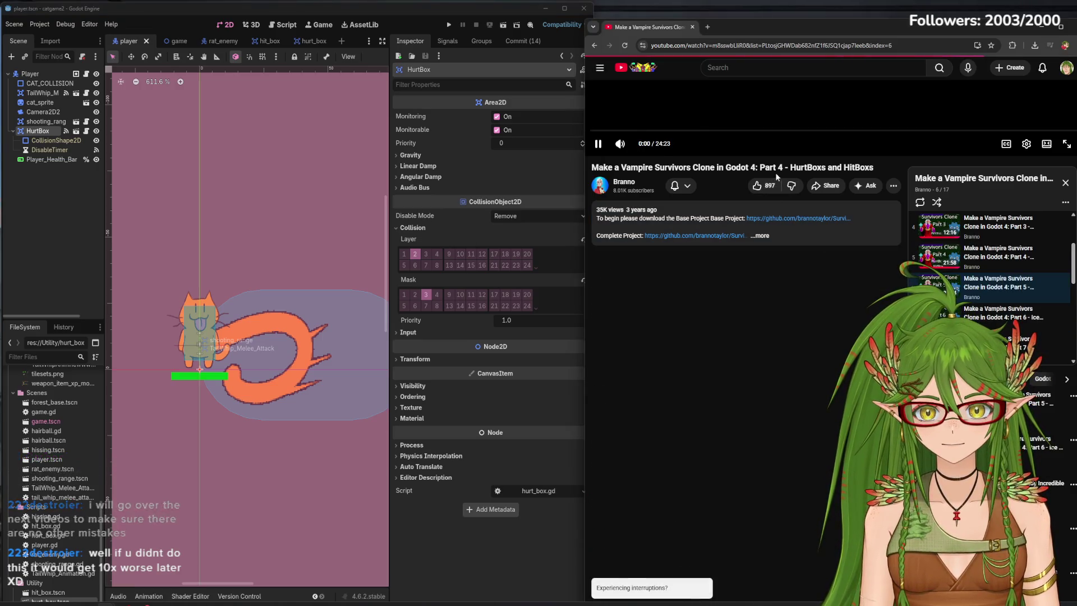
click(776, 218)
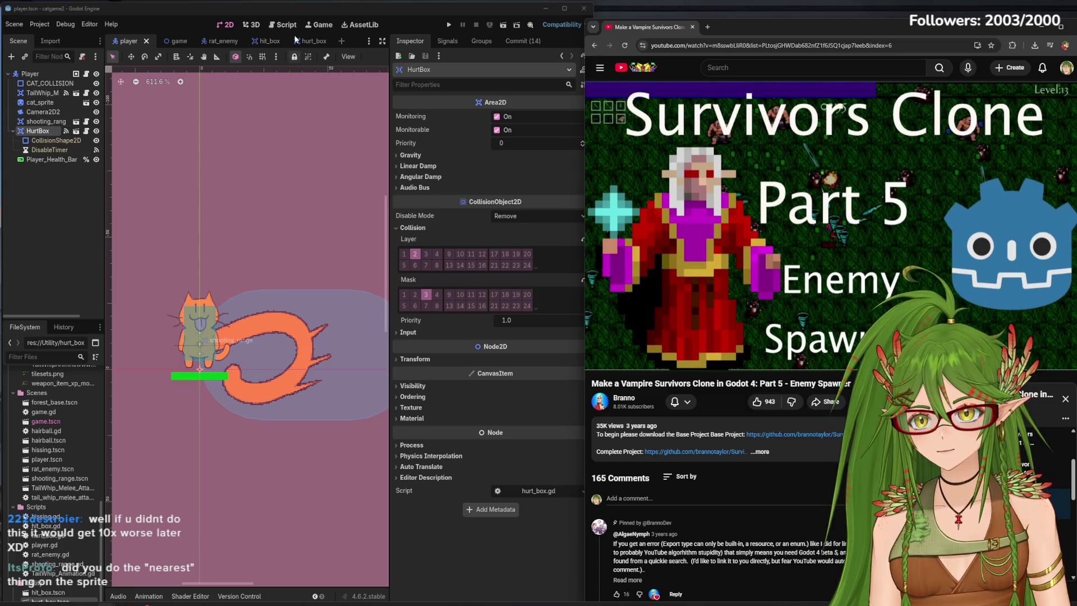
scroll(309, 324, up, 5)
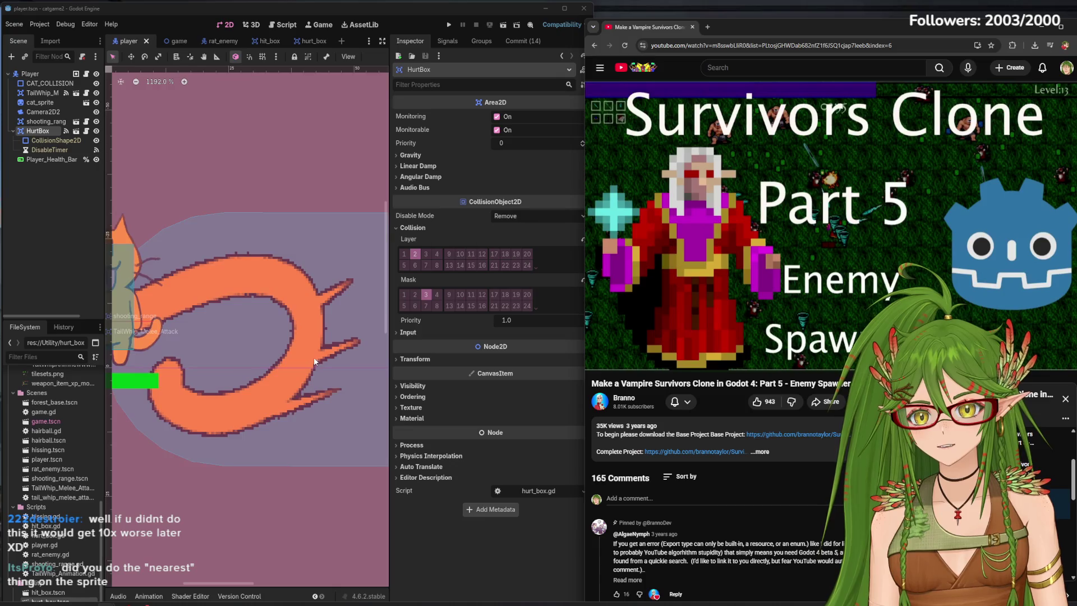
drag(293, 376, 305, 385)
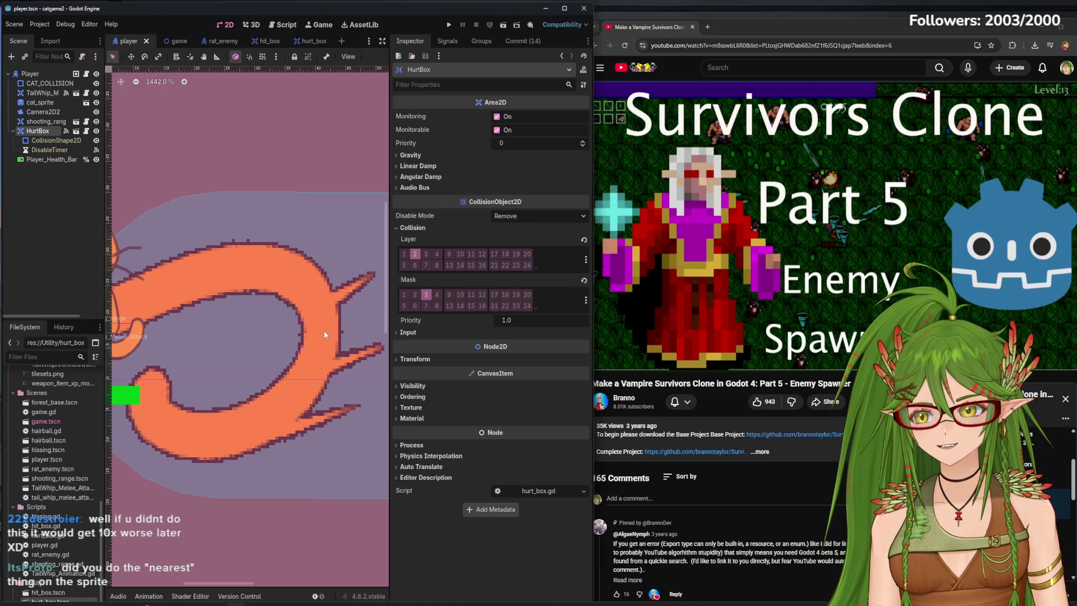
Check the hurt_box scene, then zoom around the game map's grass and bush tiles.
click(314, 42)
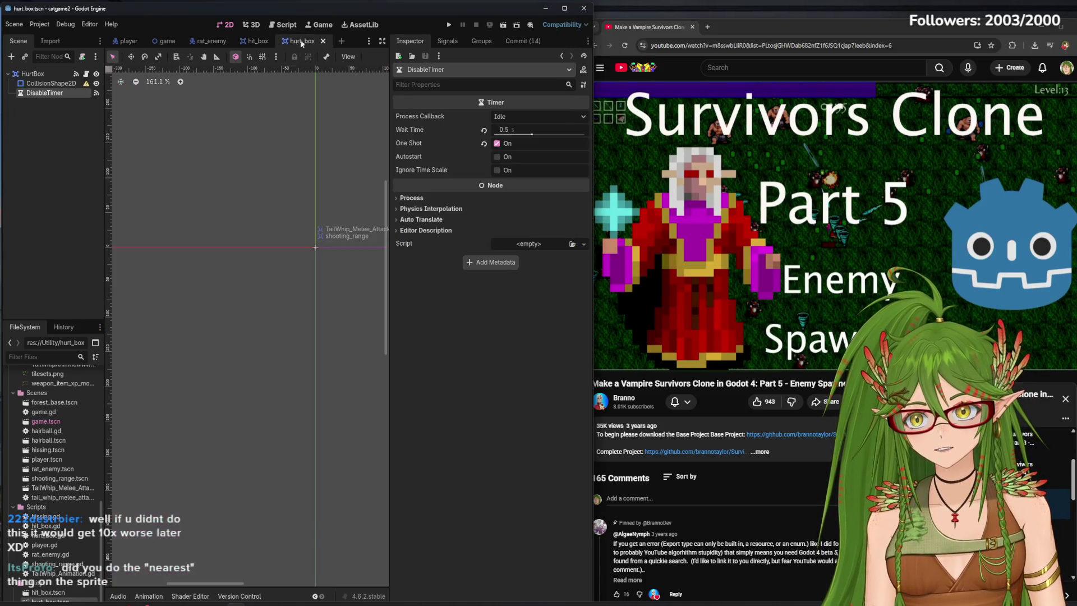
click(166, 41)
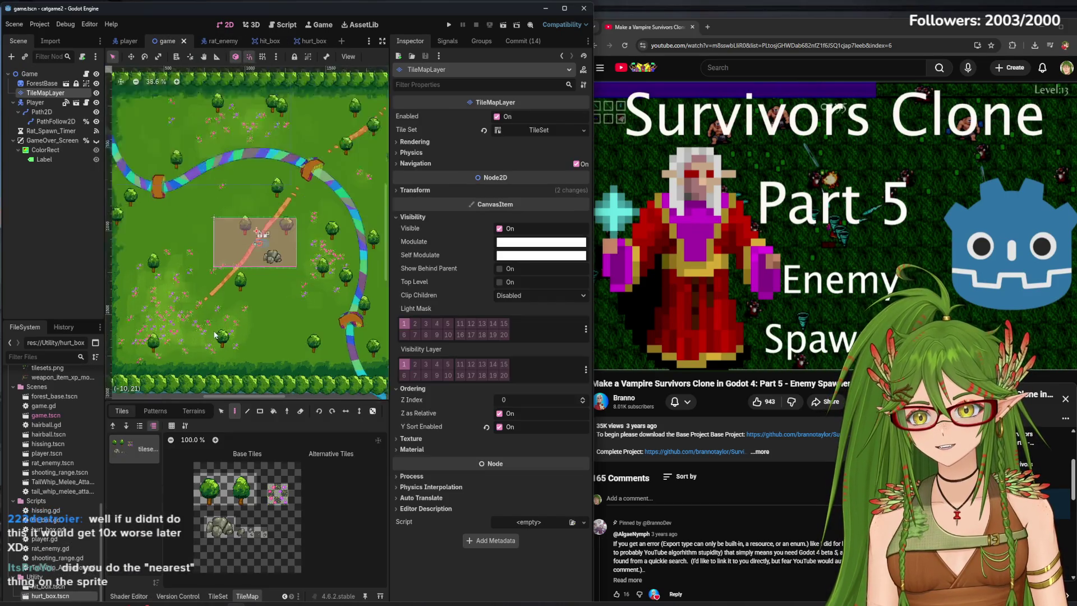
scroll(200, 337, up, 10)
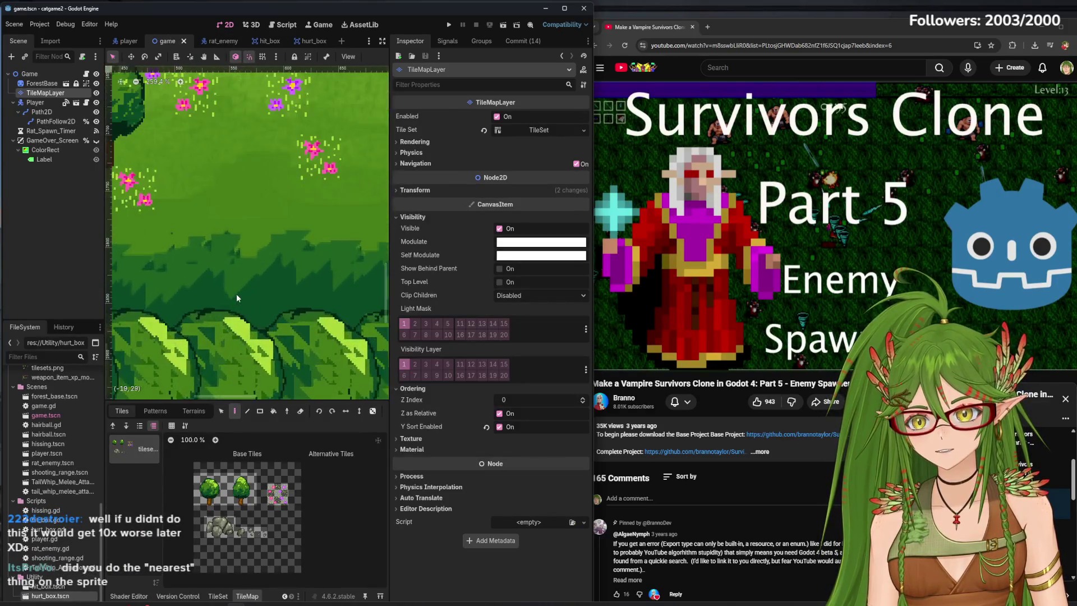
scroll(237, 291, up, 4)
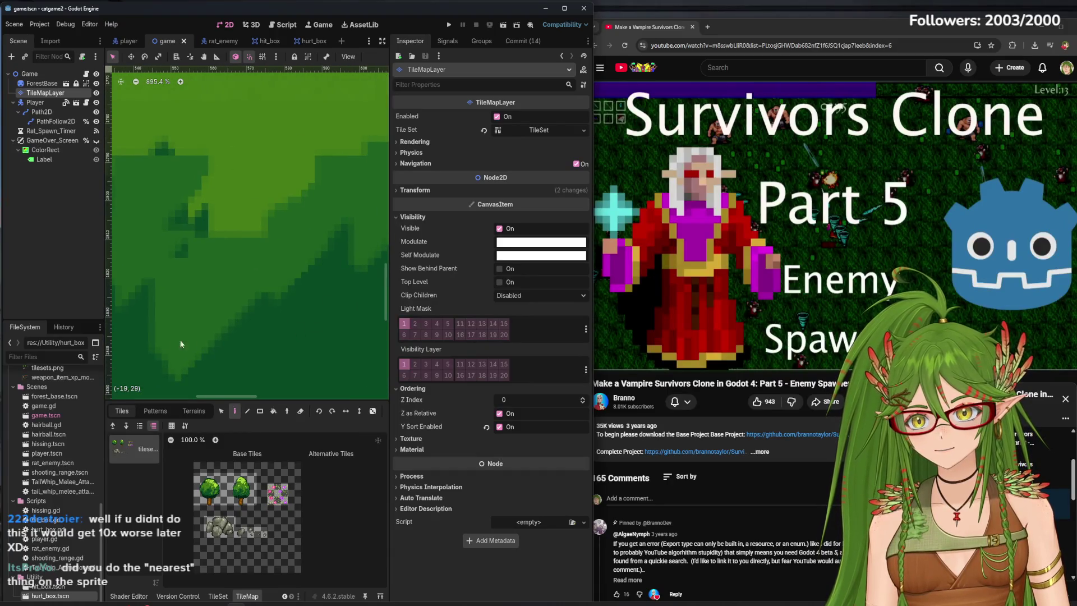
scroll(271, 265, down, 8)
scroll(279, 278, up, 4)
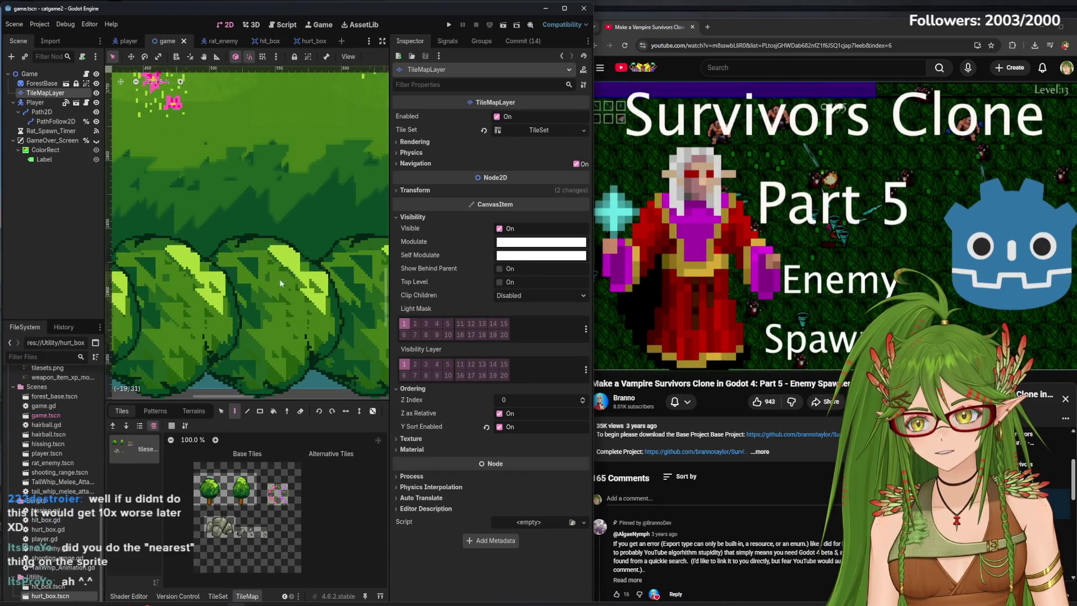
scroll(275, 308, up, 7)
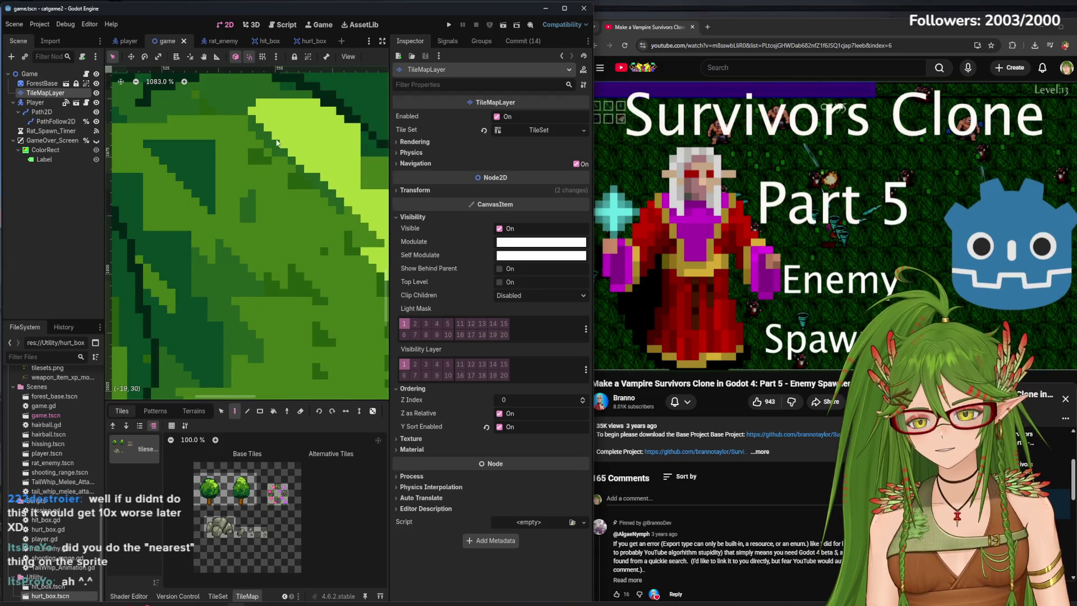
scroll(277, 143, down, 10)
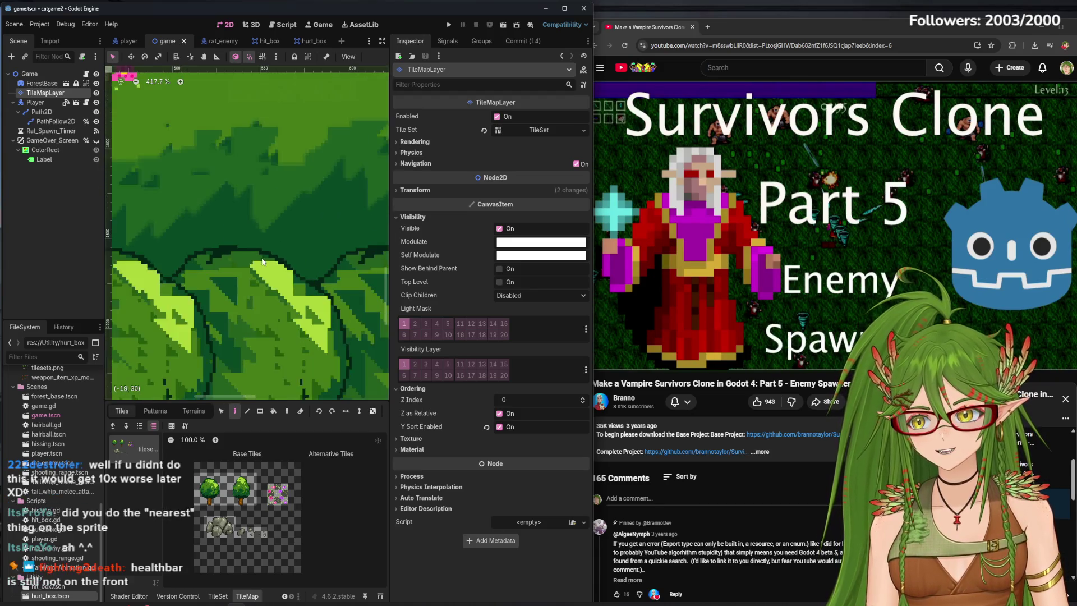
scroll(261, 261, down, 5)
click(129, 40)
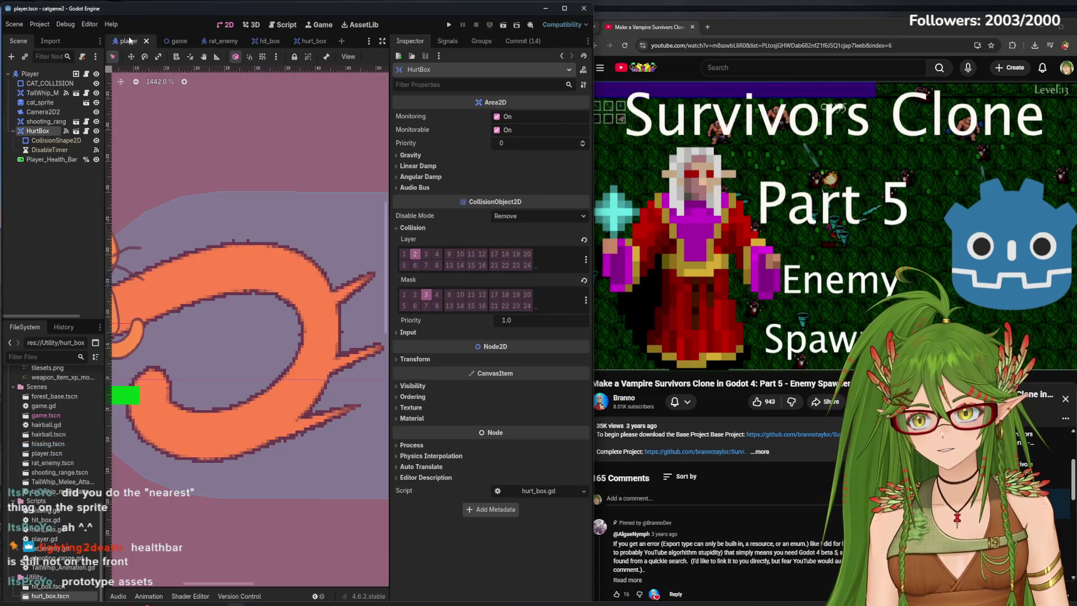
scroll(227, 278, left, 6)
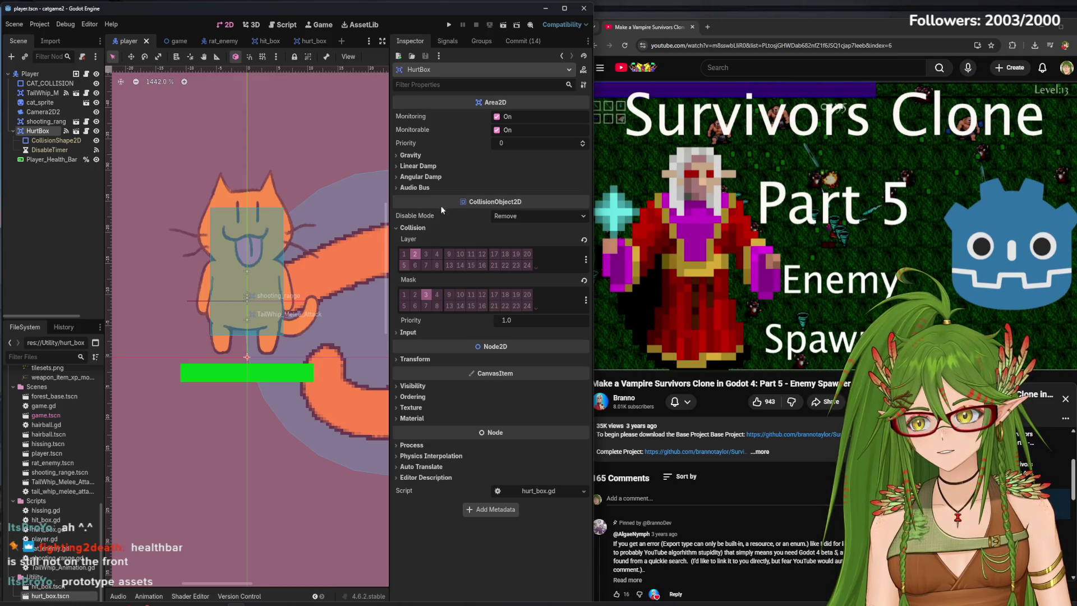
click(448, 24)
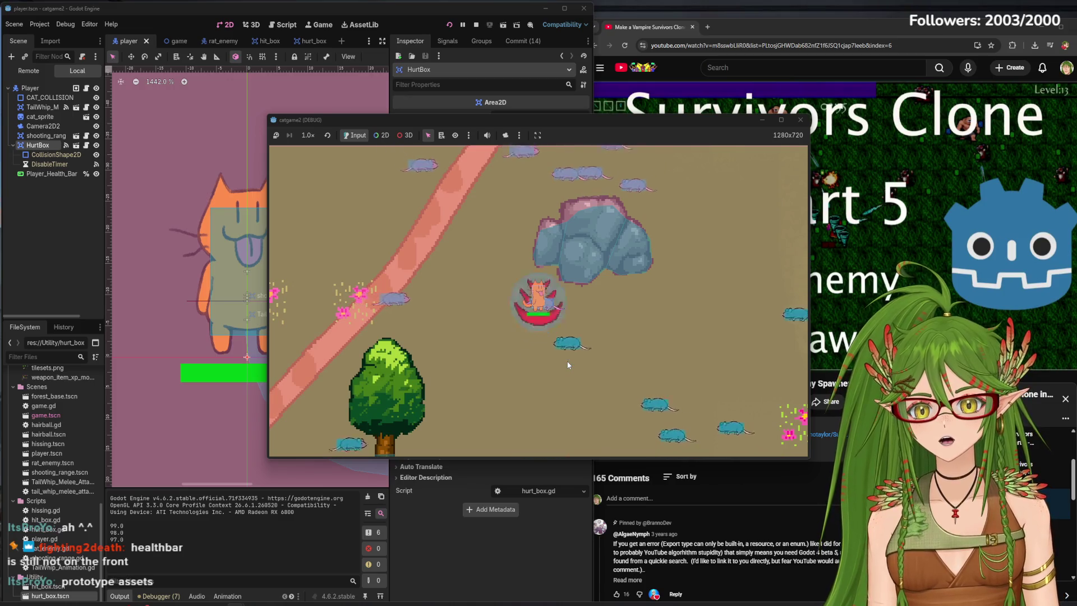
click(799, 120)
click(449, 25)
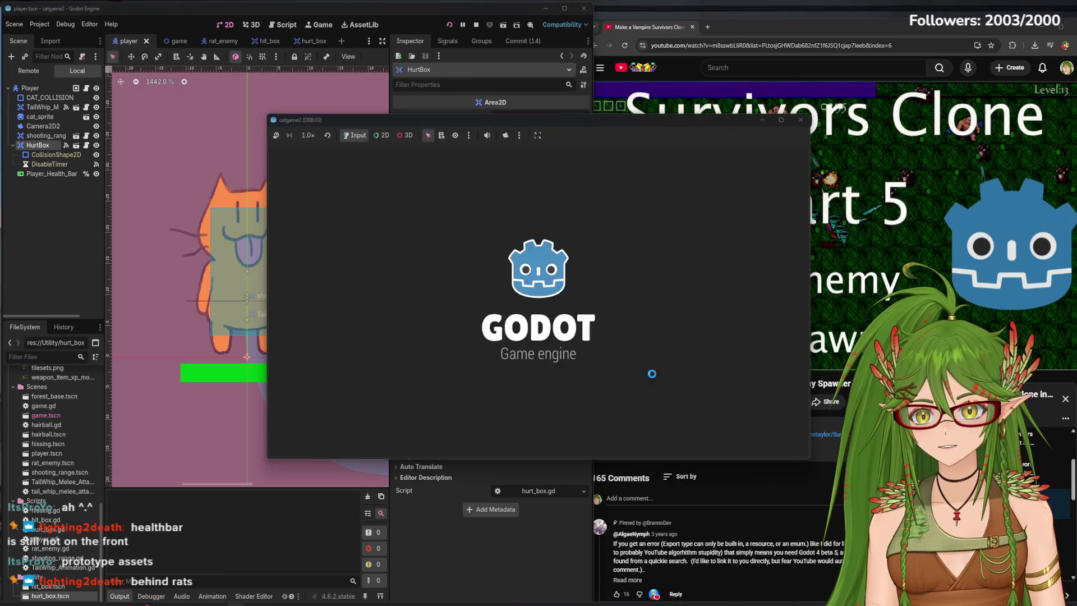
key(w)
key(a)
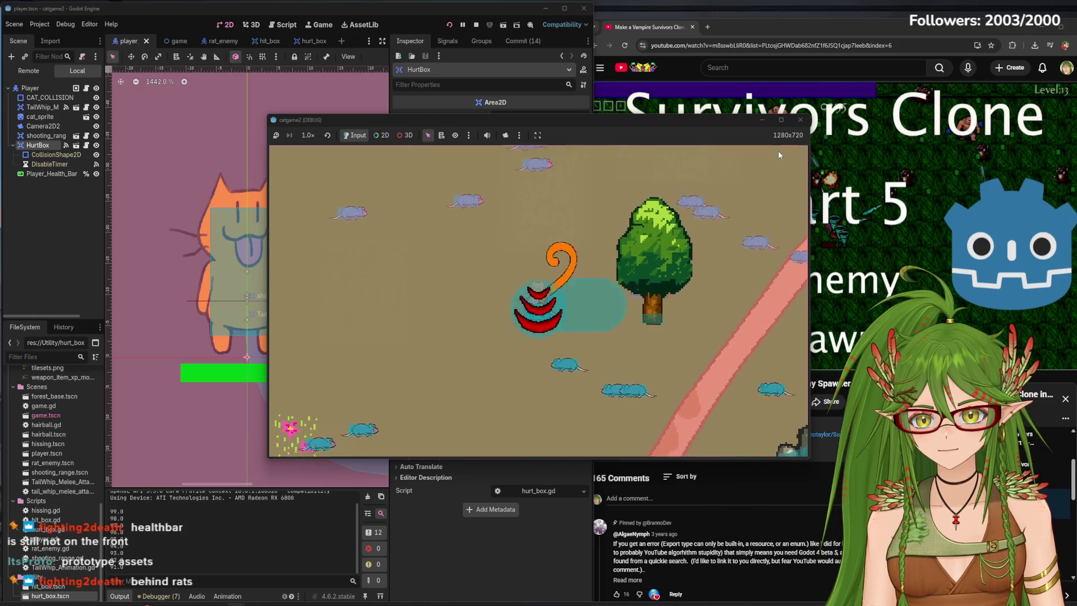
click(800, 120)
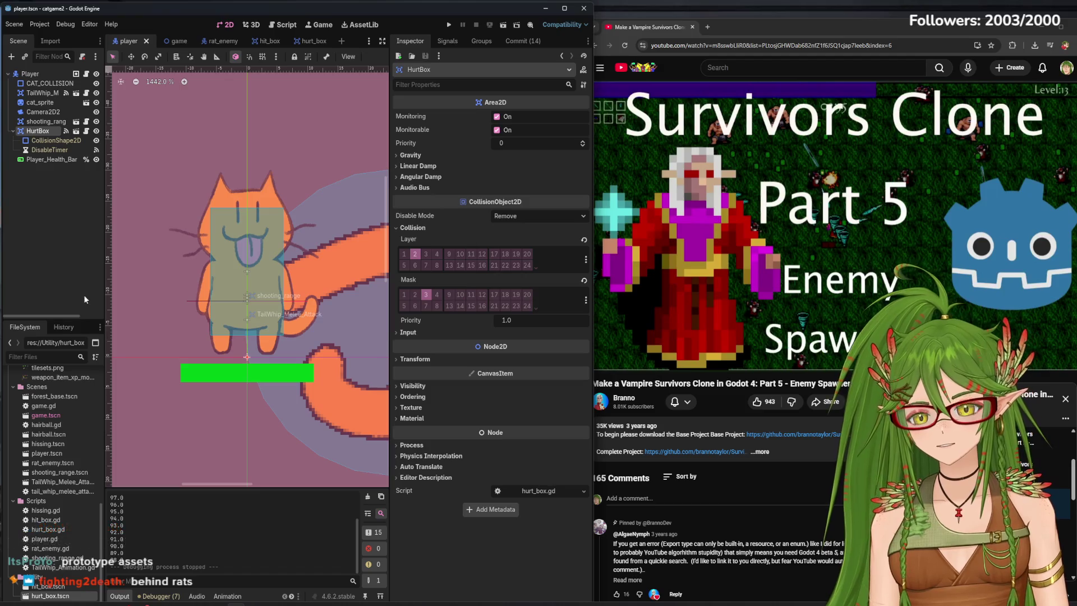
Select the Player_Health_Bar node and reveal its CanvasItem Ordering properties.
click(58, 161)
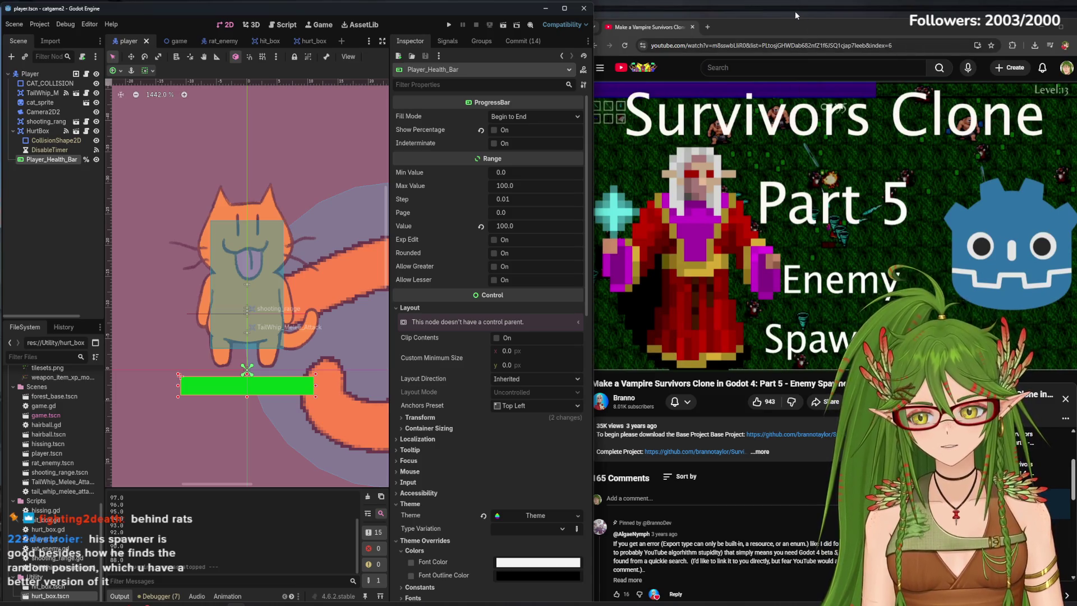
mouse_move(751, 230)
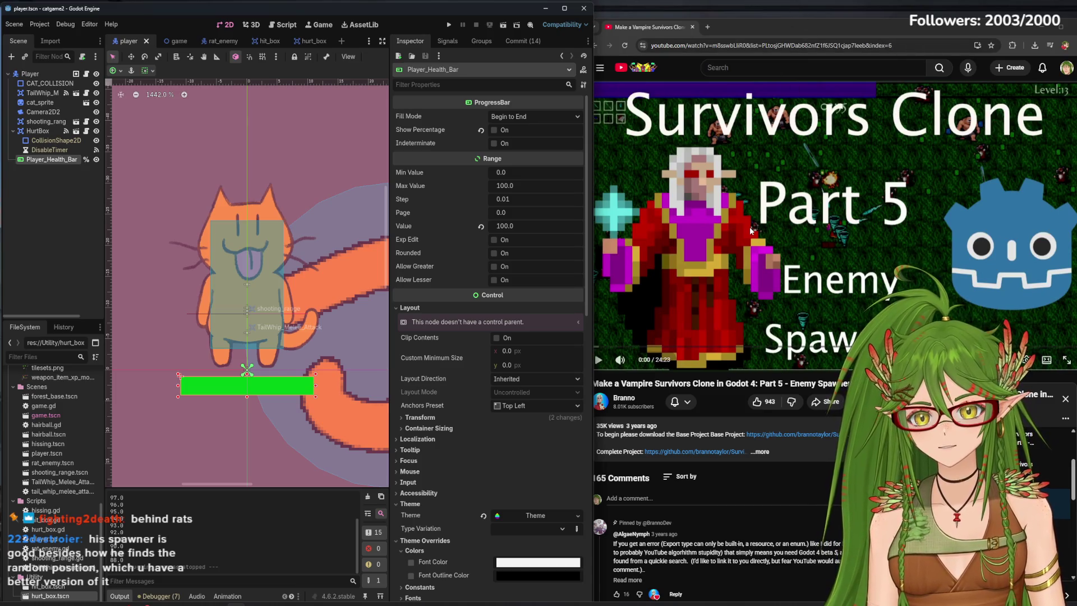
right_click(48, 161)
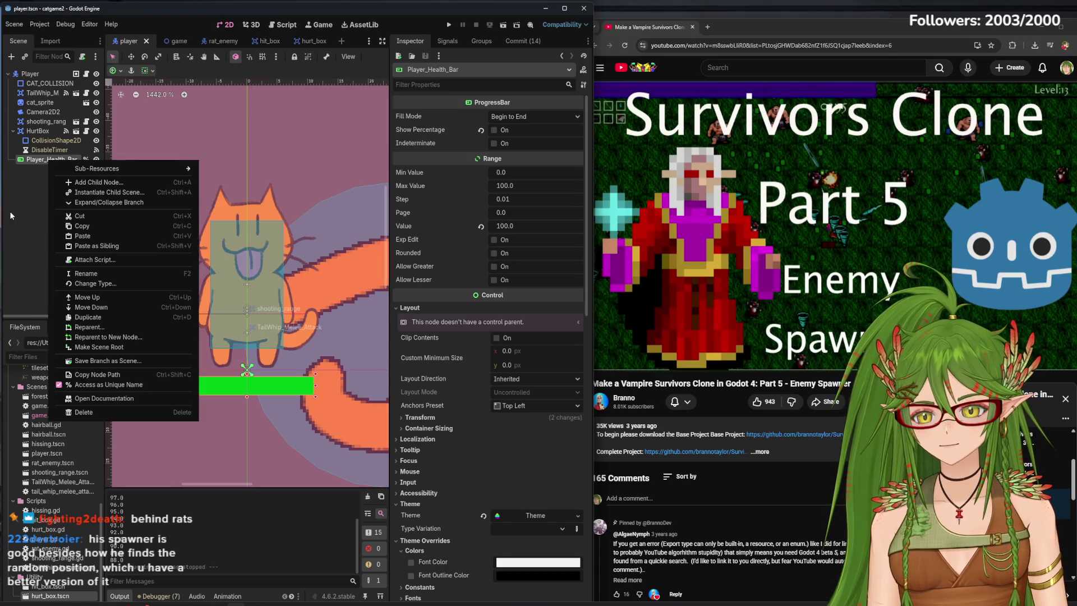
key(Escape)
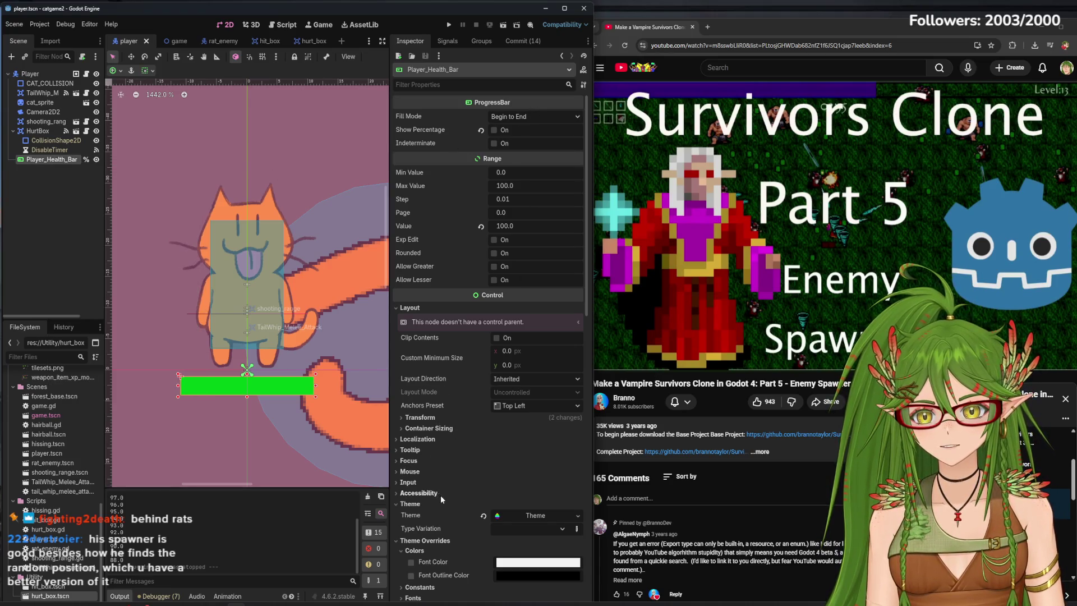
scroll(476, 543, down, 6)
scroll(471, 521, down, 8)
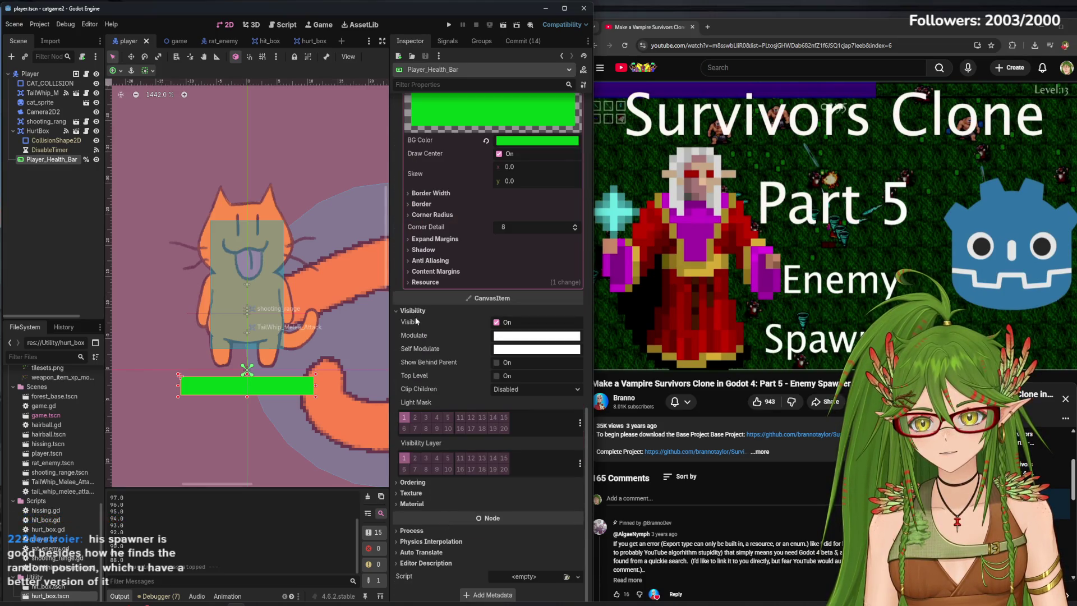
click(414, 312)
click(415, 484)
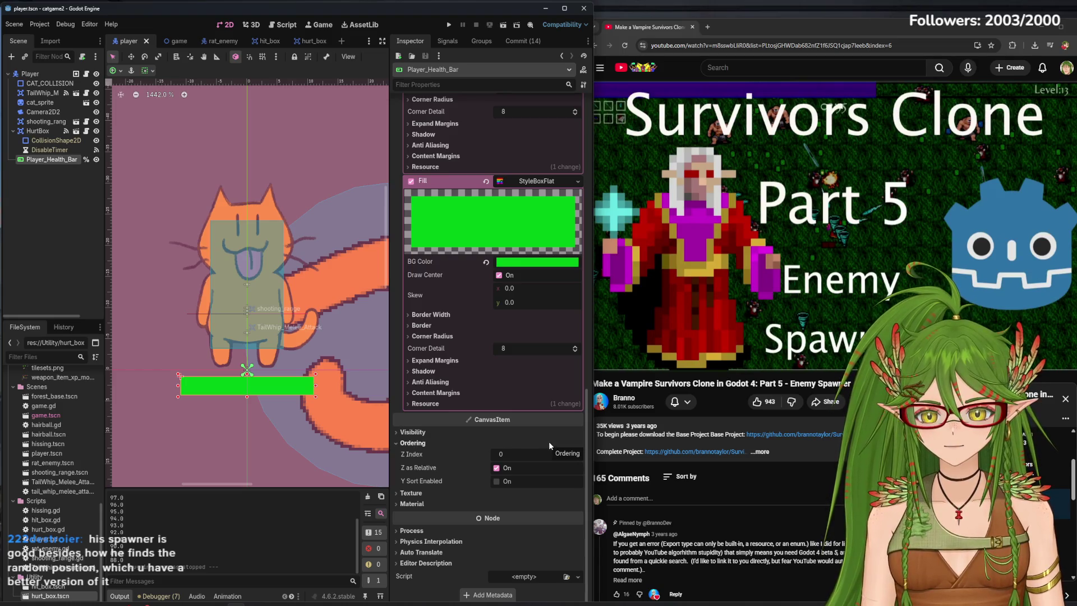
Collapse the Layout and Theme sections and raise the health bar's Z Index to 1.
scroll(492, 454, up, 10)
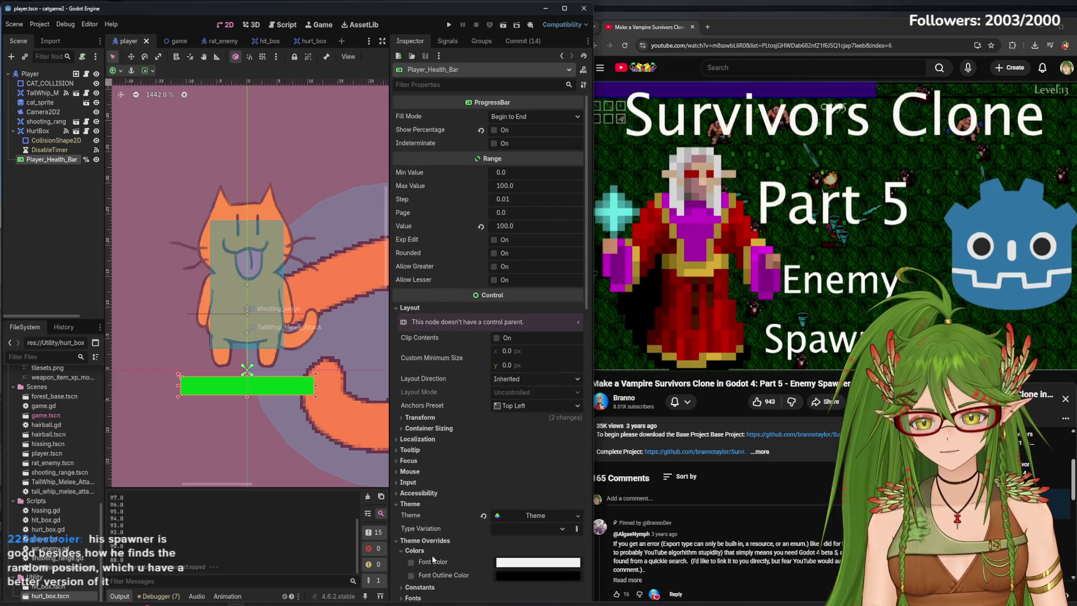
click(404, 307)
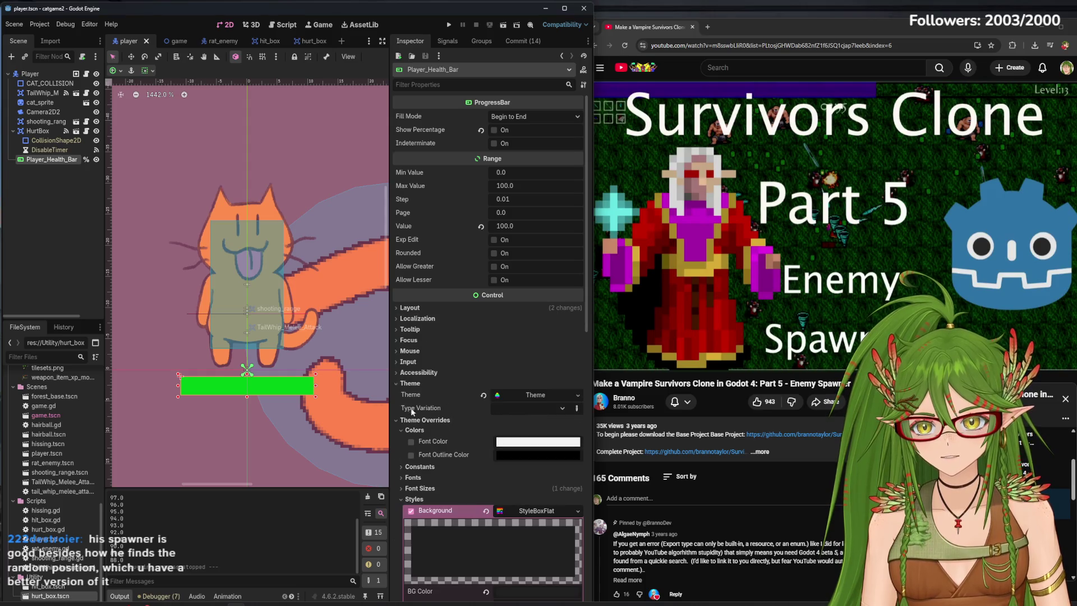
click(396, 382)
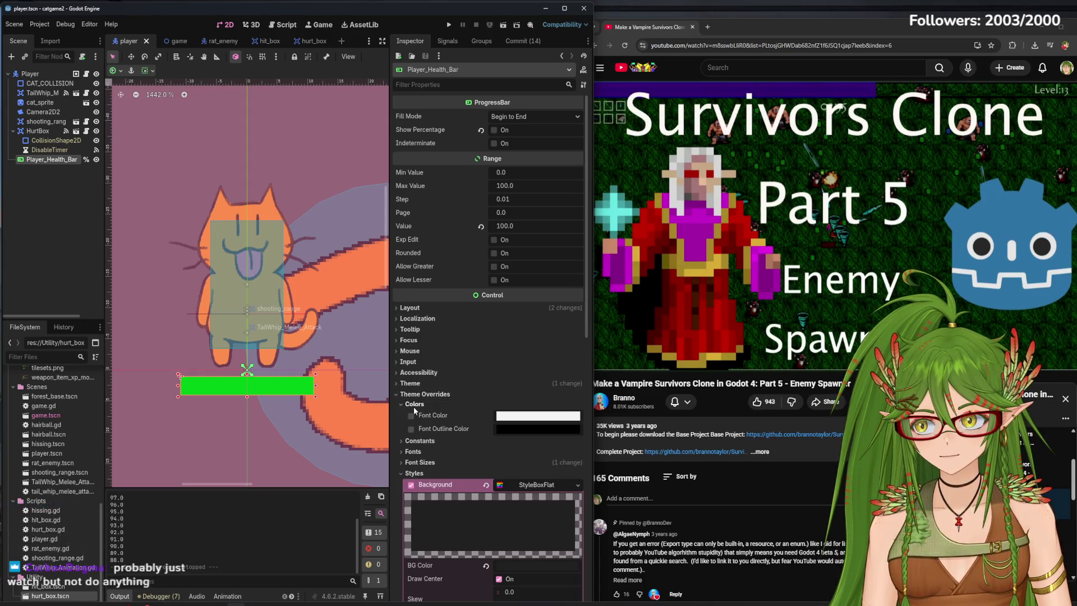
click(397, 396)
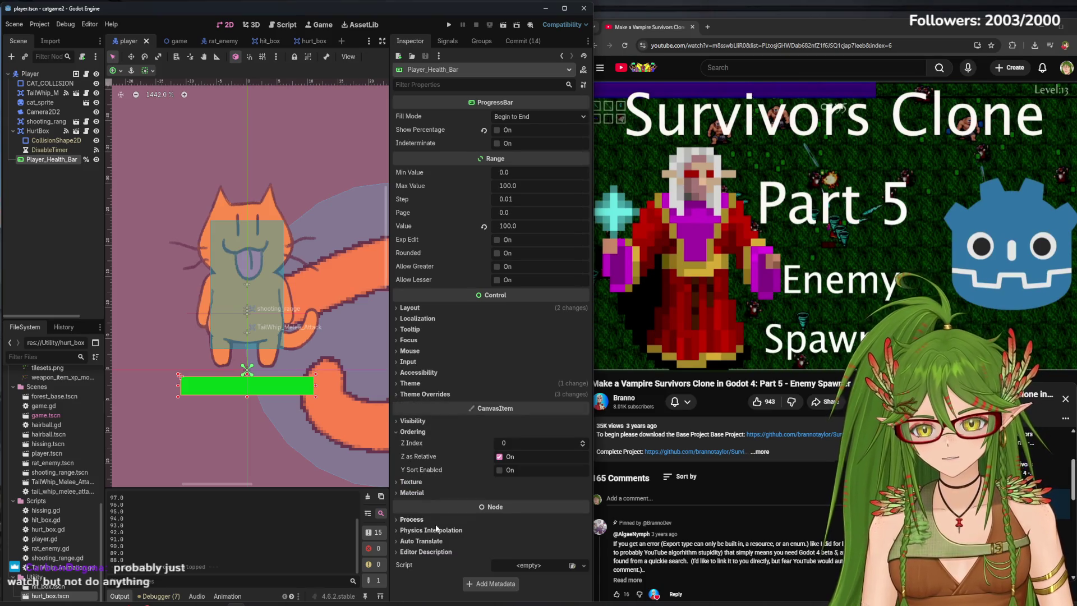
click(582, 441)
Save and run the game, steering the cat around the rats with WASD, then stop it with F8.
key(F5)
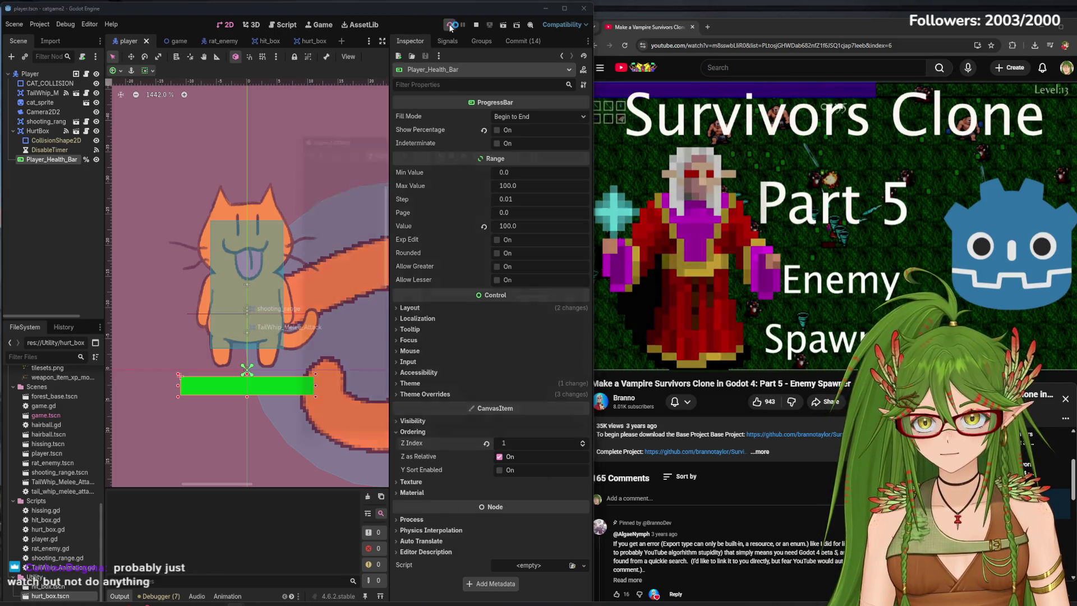
key(s)
key(a)
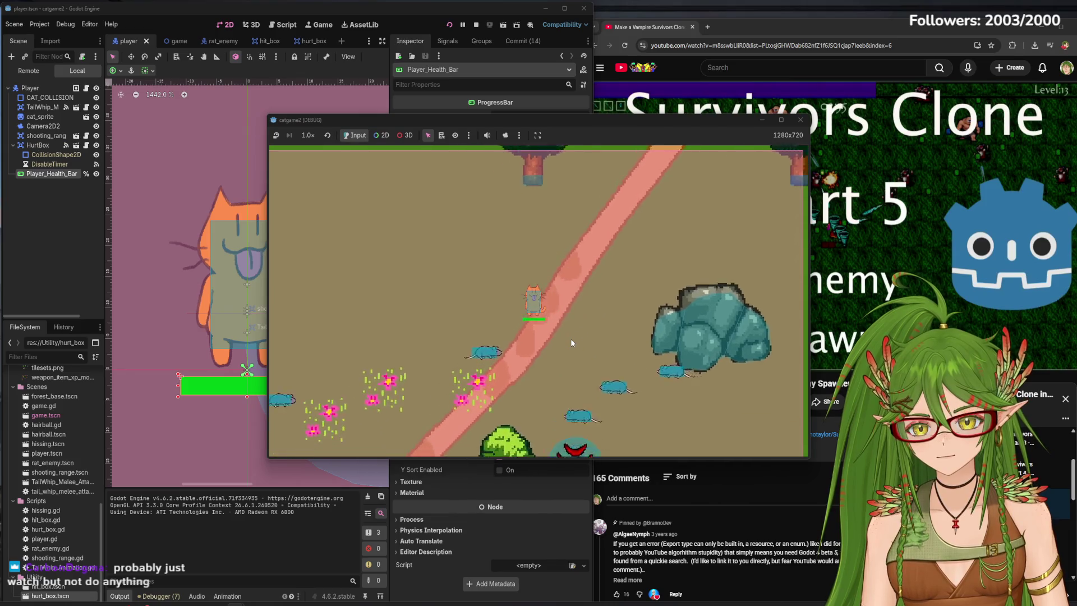
key(d)
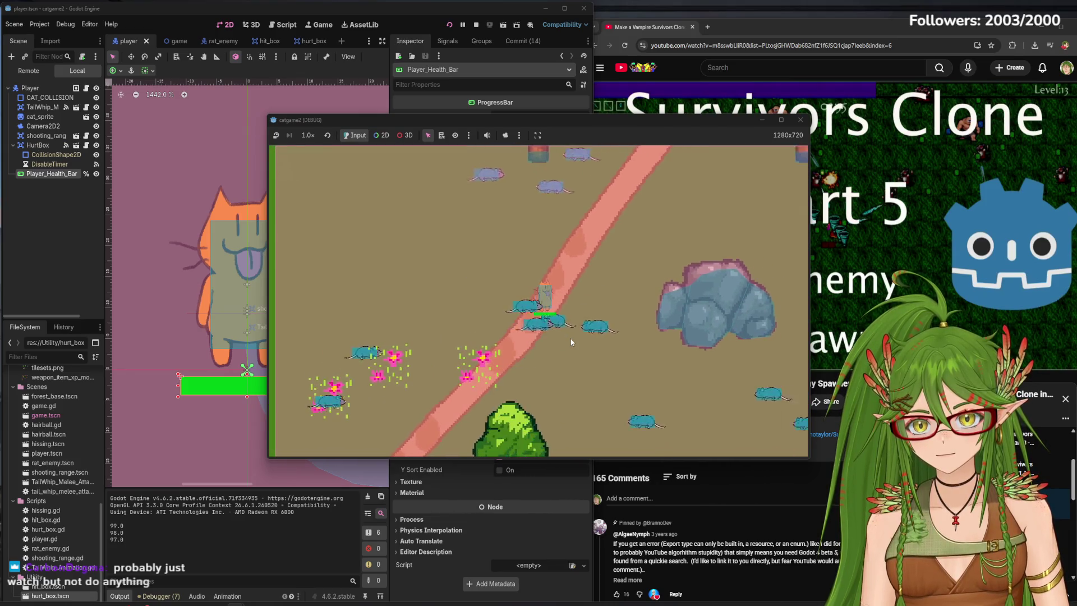
key(d)
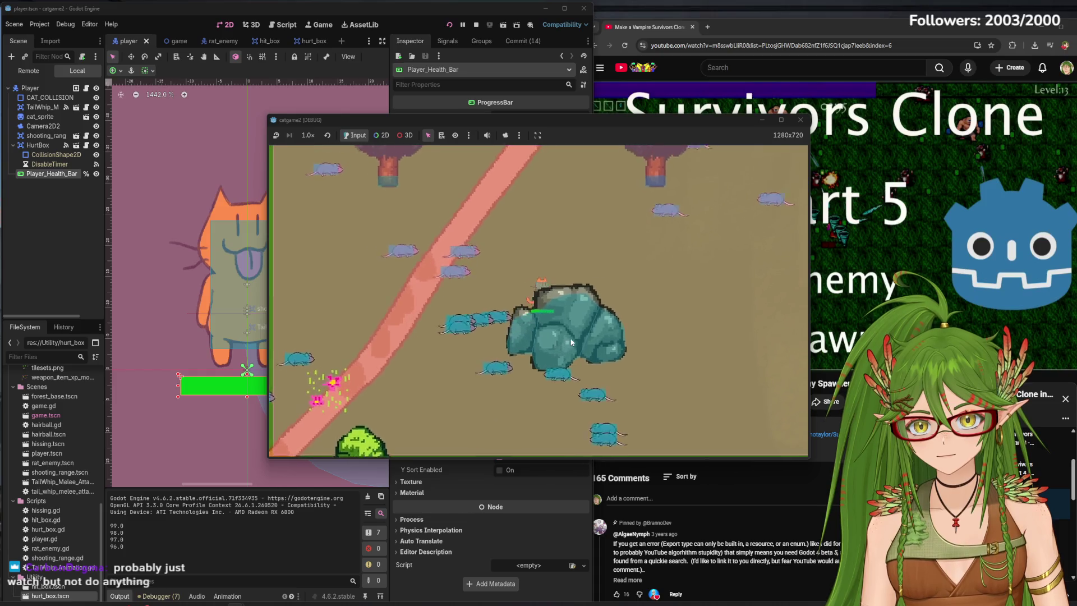
key(w)
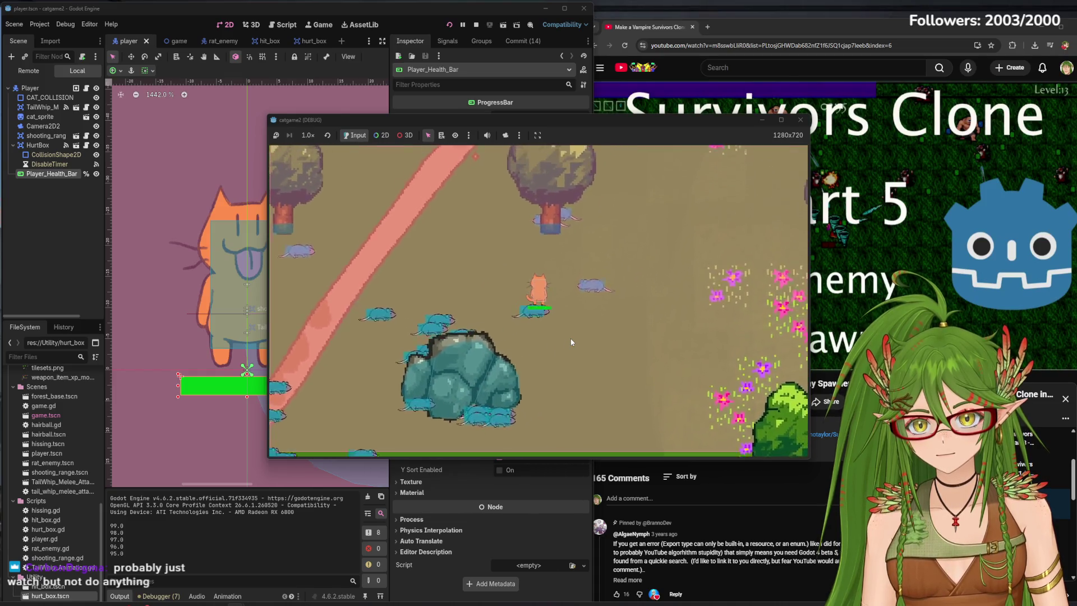
key(w)
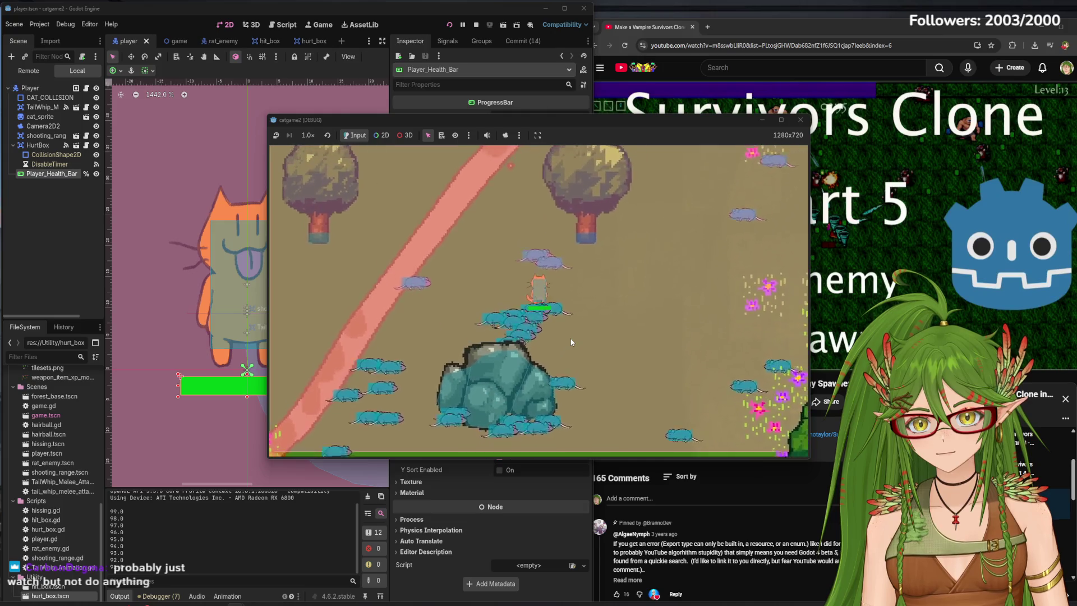
key(d)
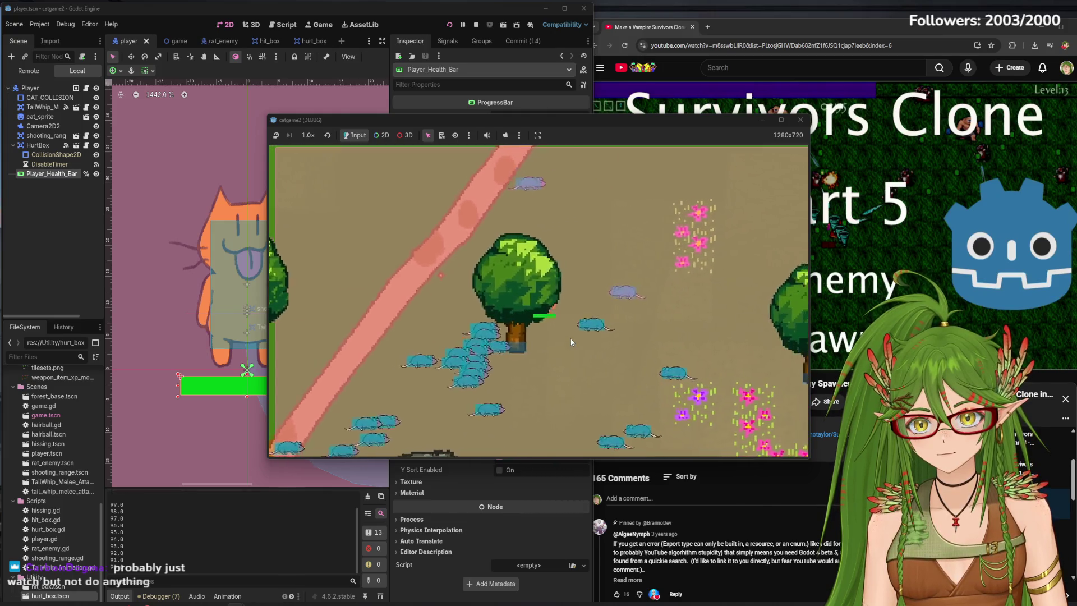
key(a)
key(w)
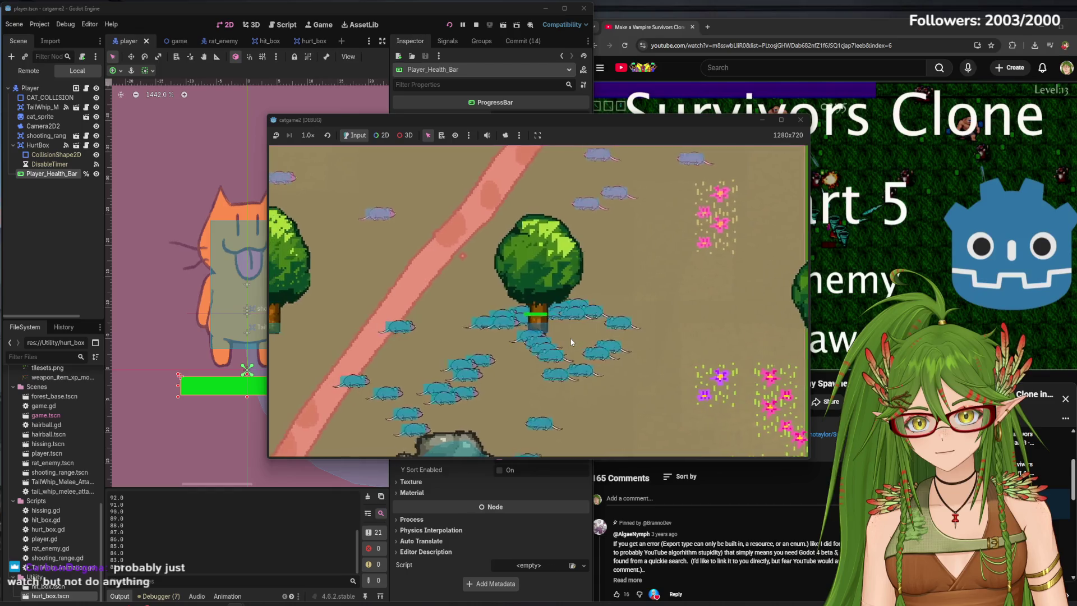
key(d)
key(s)
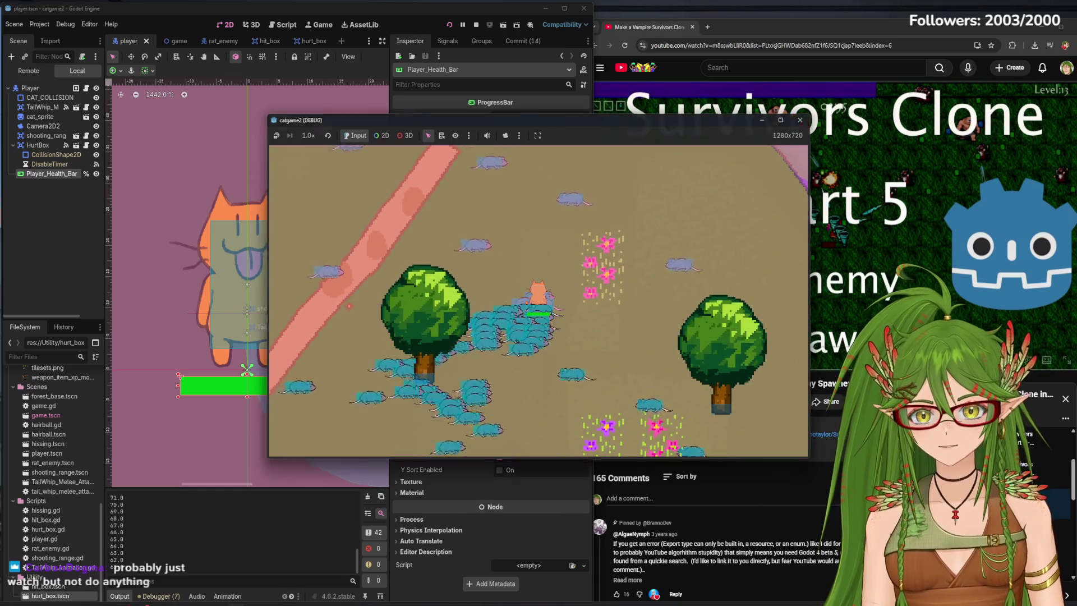
key(F8)
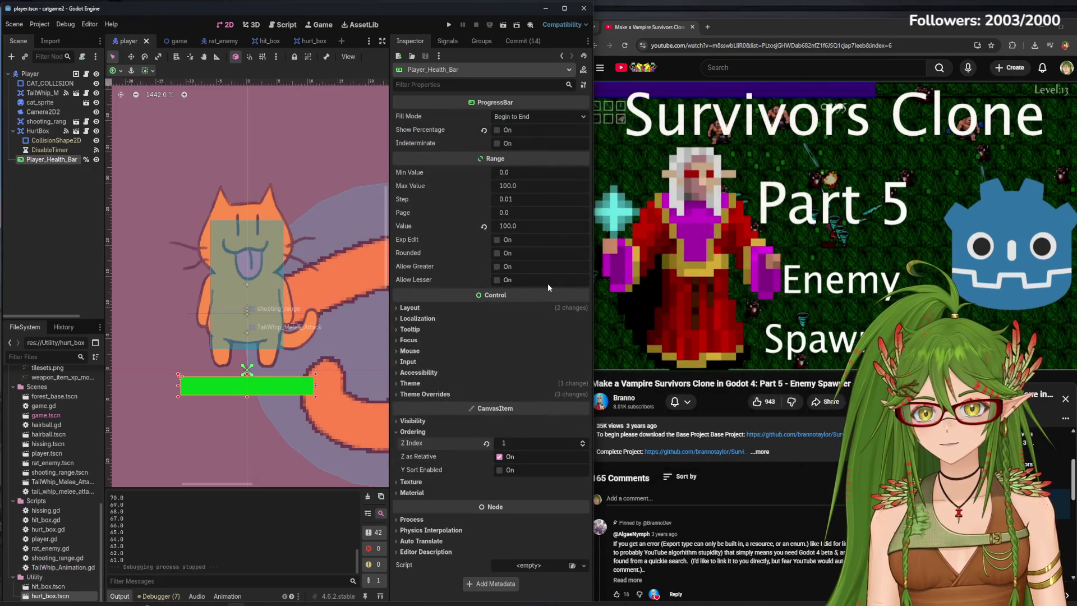
Set the health bar's Z Index back to 0, save and run, then close the test window.
click(582, 442)
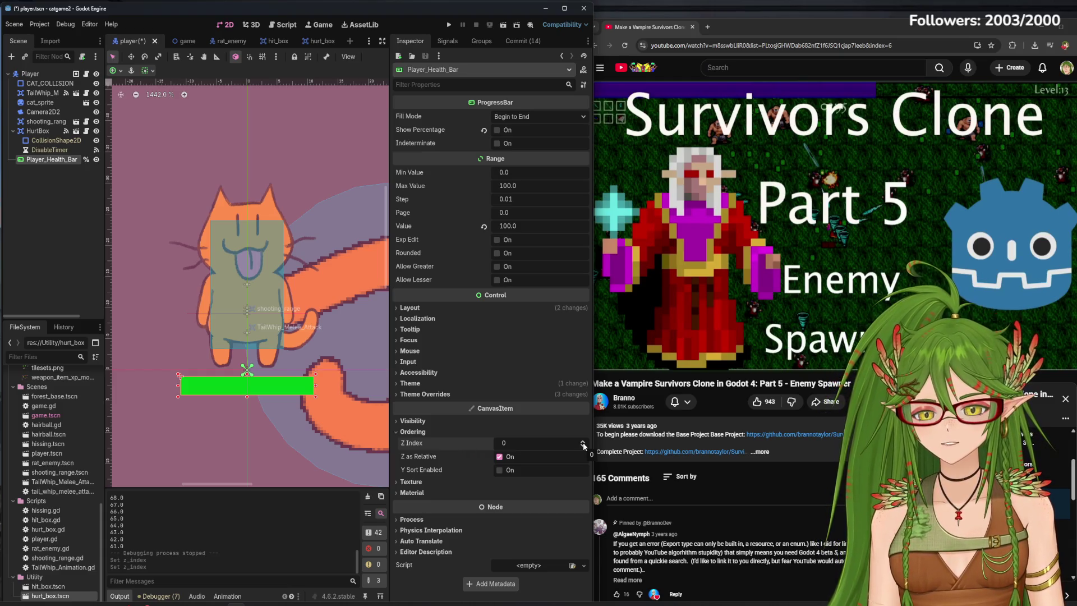
key(F5)
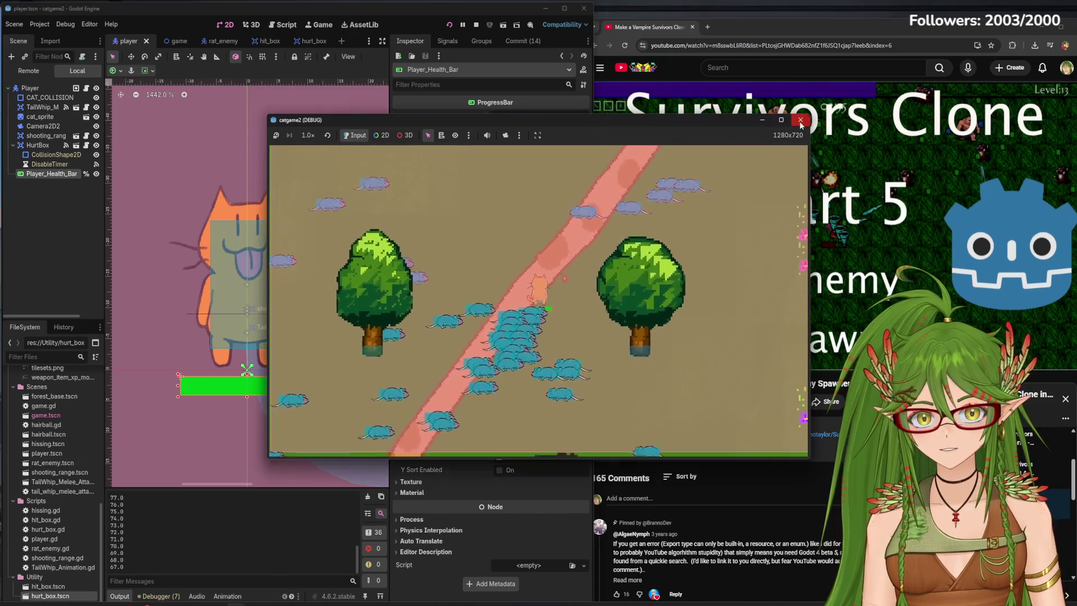
click(800, 120)
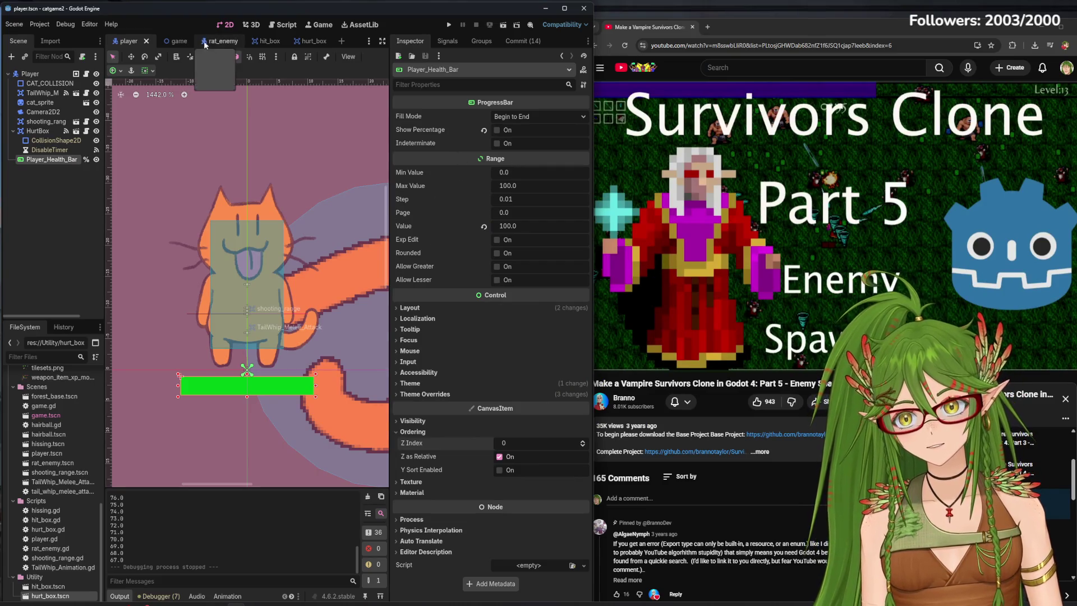
Give the rat_enemy HitBox a Damage of 5, save the scene, and restore the browser window.
click(220, 38)
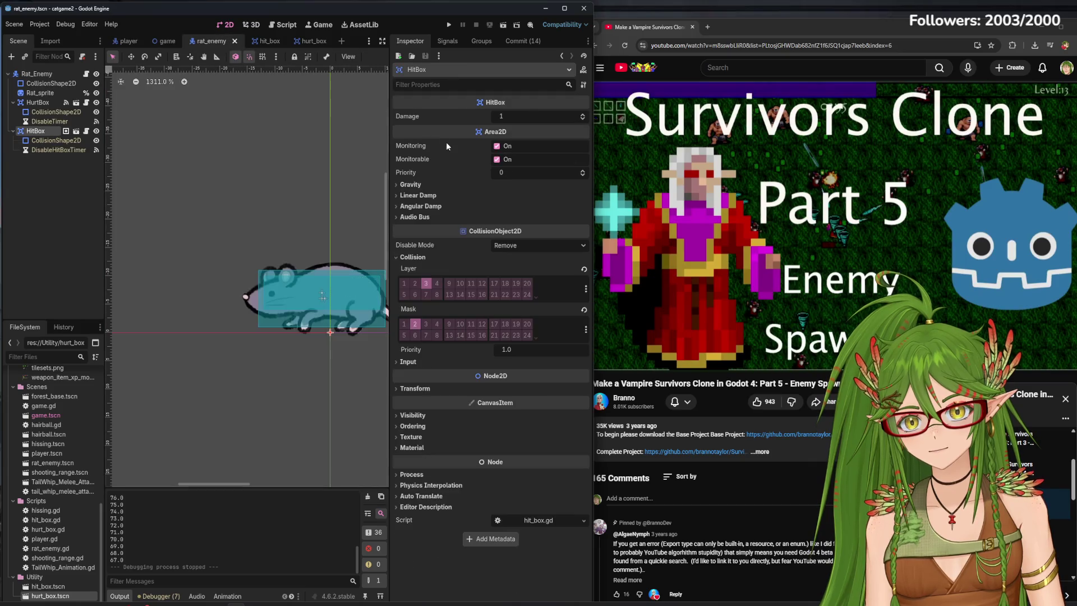
click(546, 118)
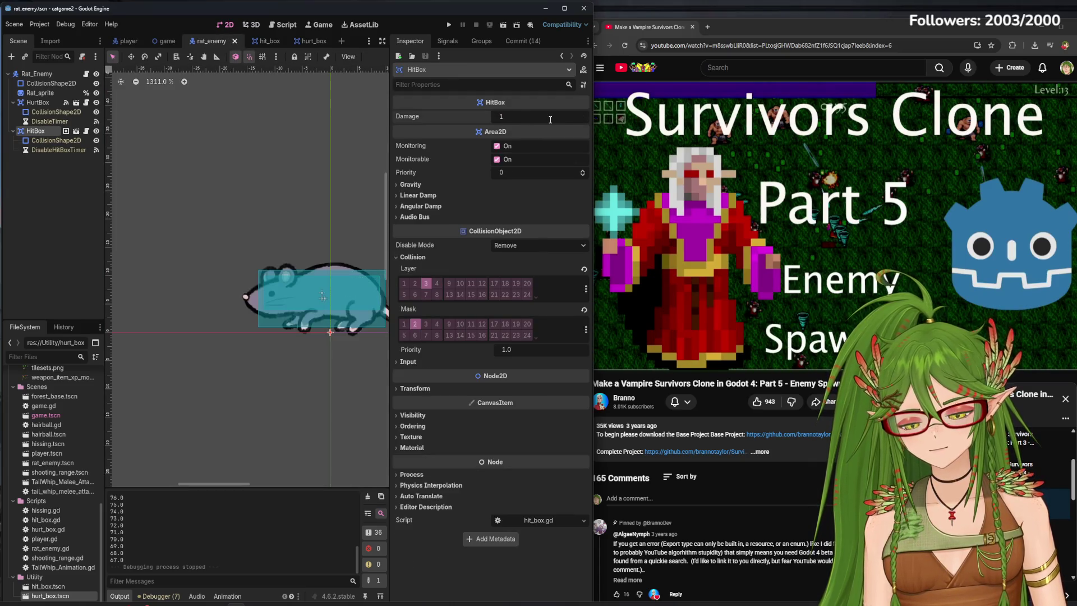
text(5)
key(Return)
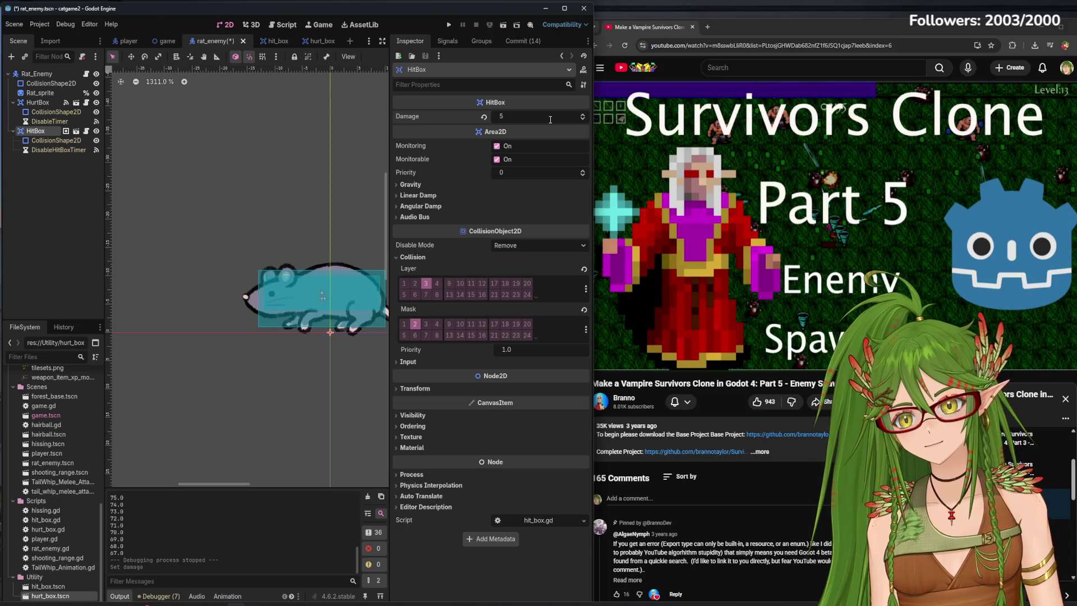
key(ctrl+s)
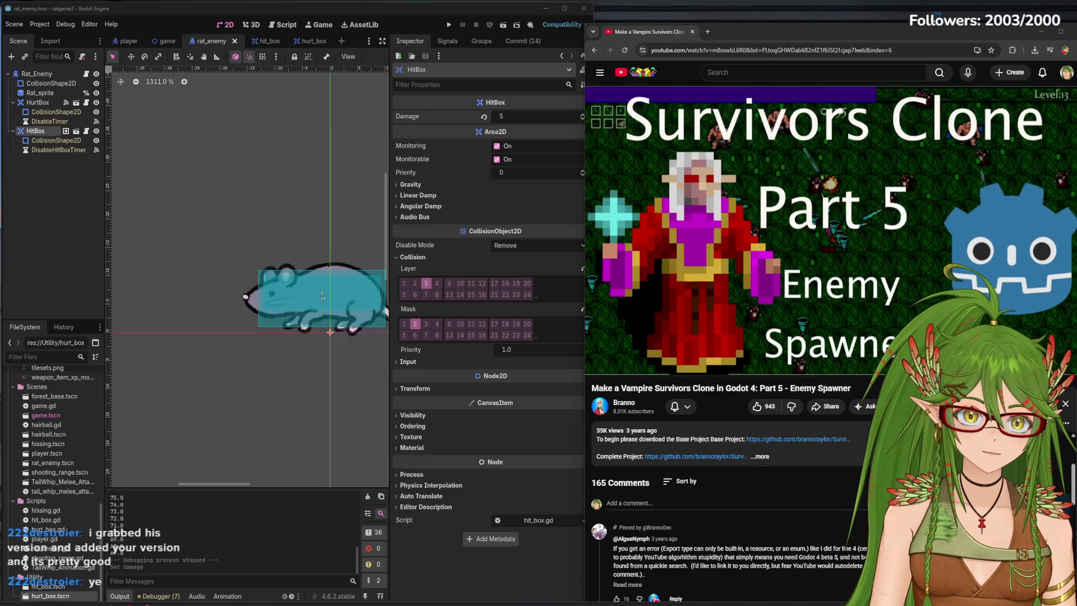
double_click(950, 29)
Close the browser, widen the Godot window, and maximize it to full screen.
click(855, 47)
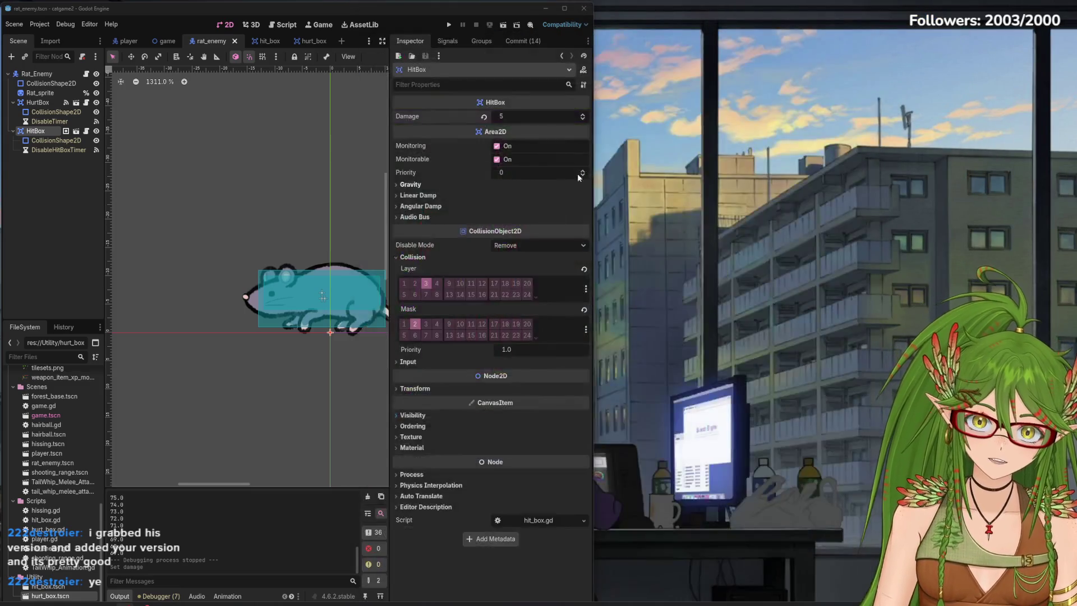
drag(592, 216, 1063, 217)
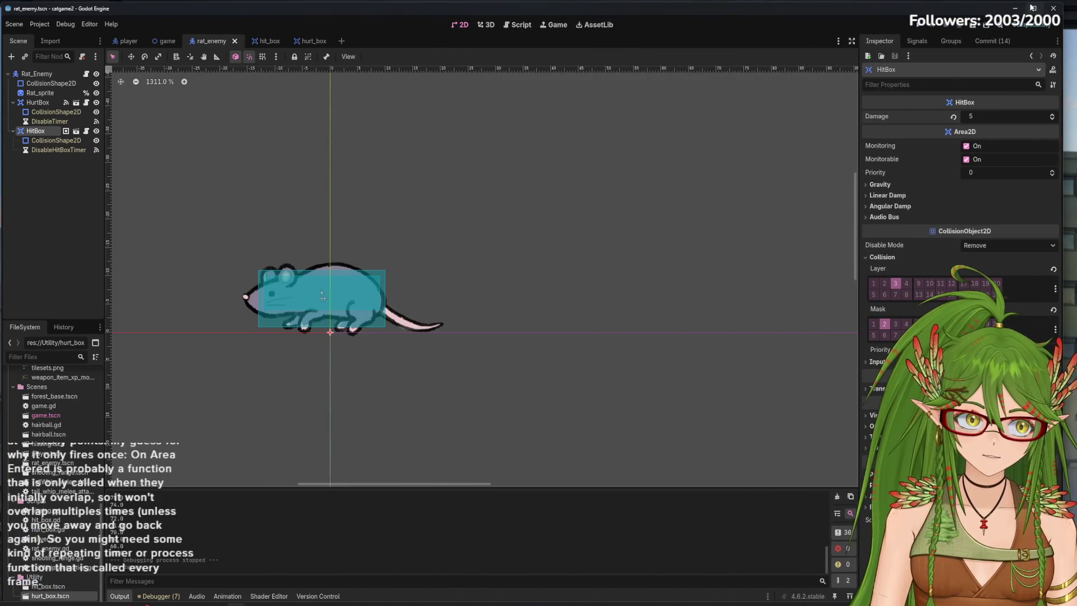
key(super+Up)
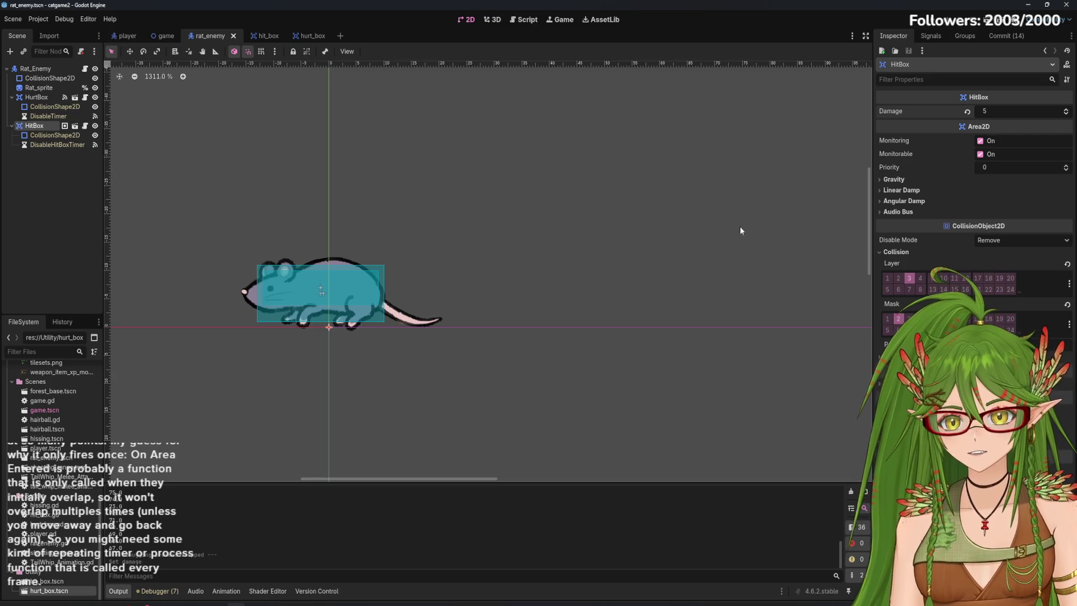
Open the hurt_box.gd script in the Script editor.
click(520, 21)
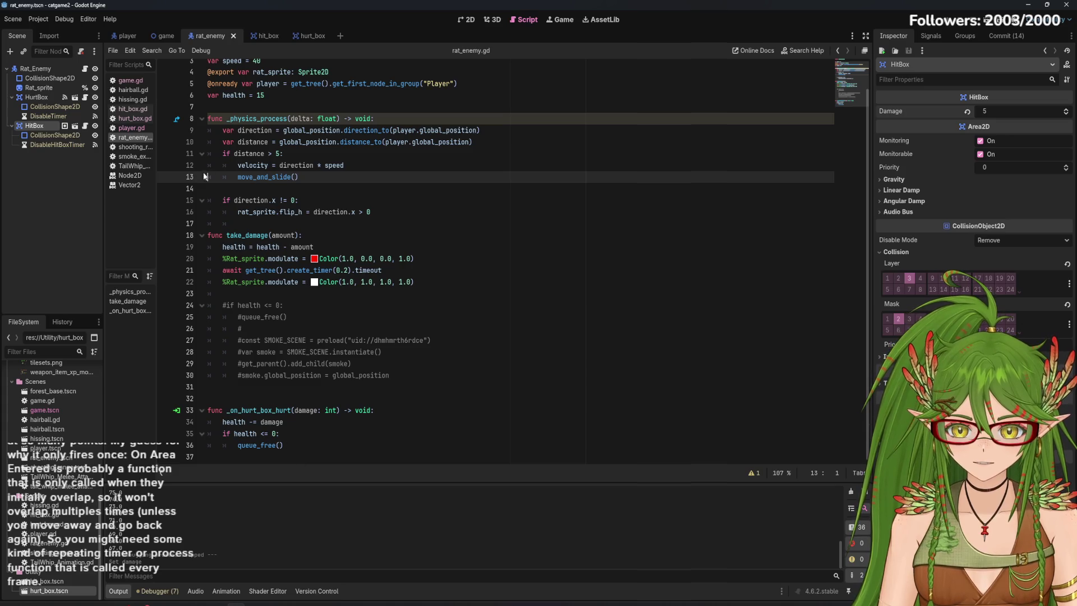
click(140, 128)
click(131, 118)
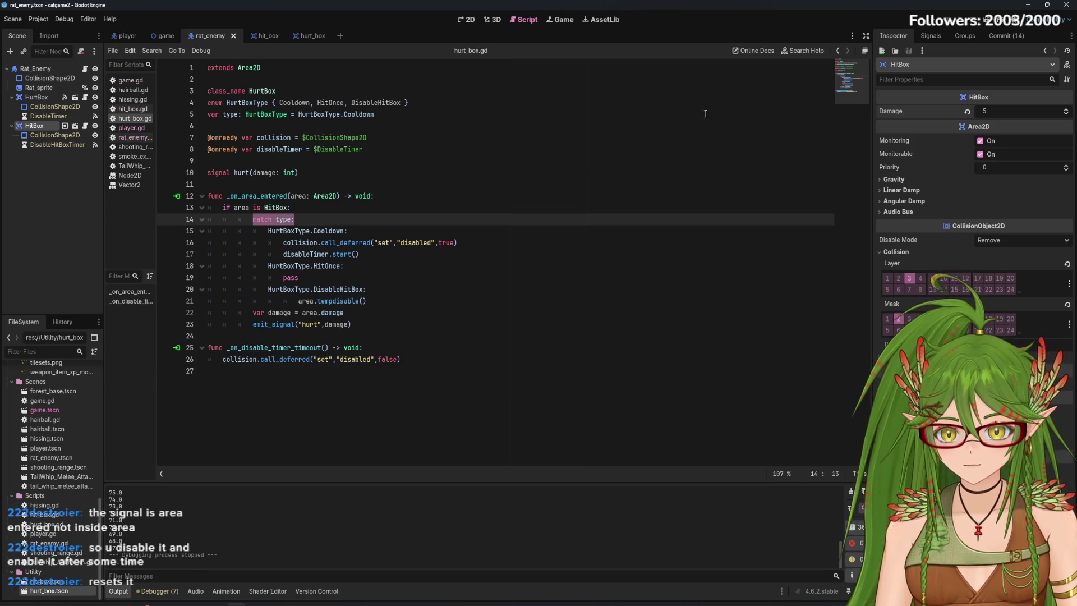
Run the game to test damage, close it, and return to the rat scene's 2D view.
key(F5)
key(w+a)
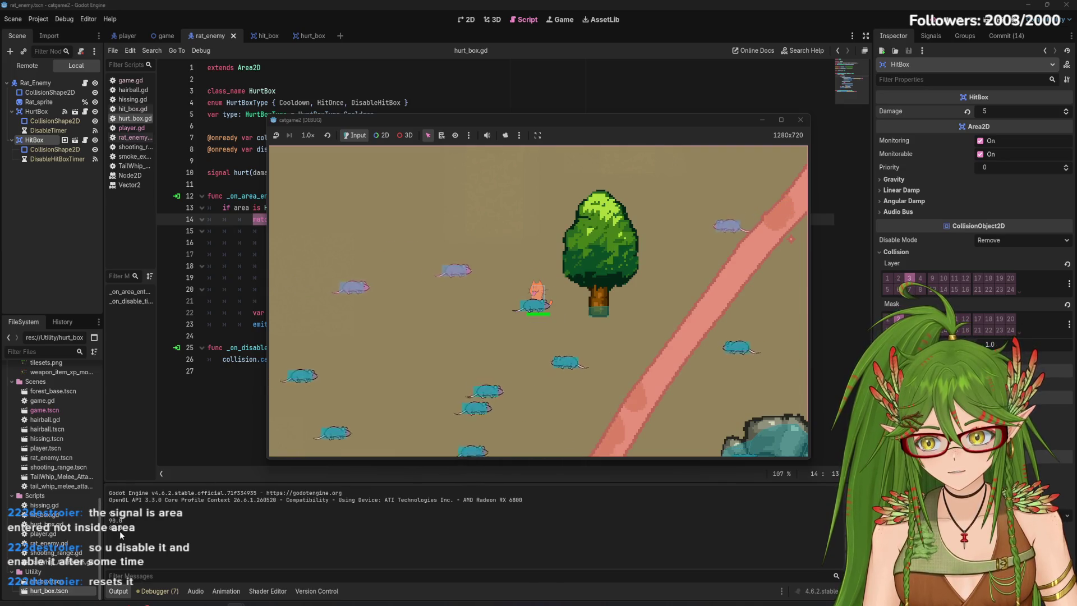
click(800, 119)
click(241, 444)
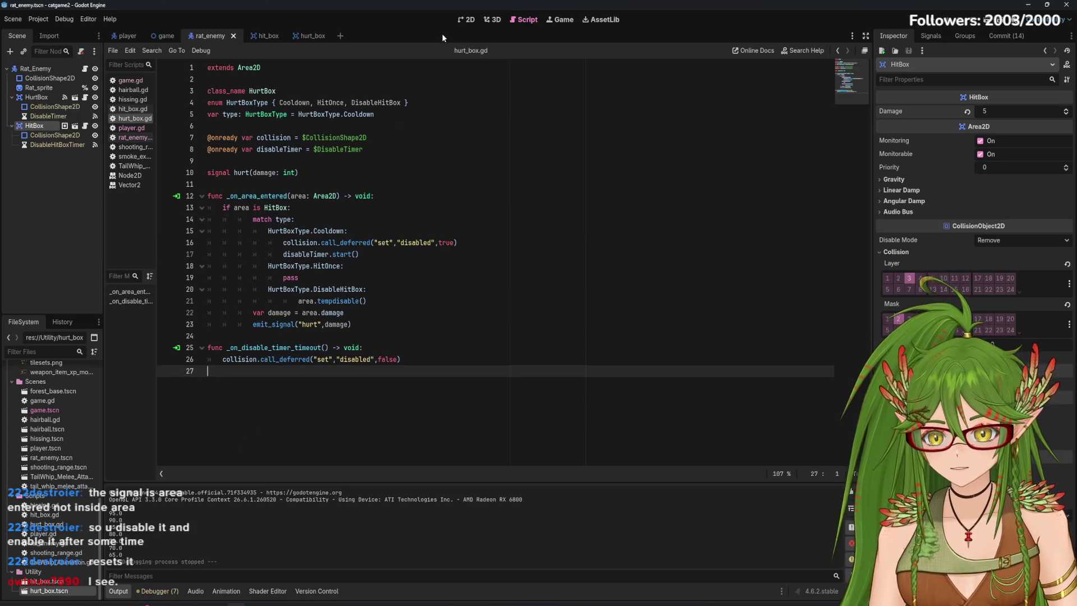
key(ctrl+F1)
Open the Commit panel and stage all 14 changed files.
click(989, 36)
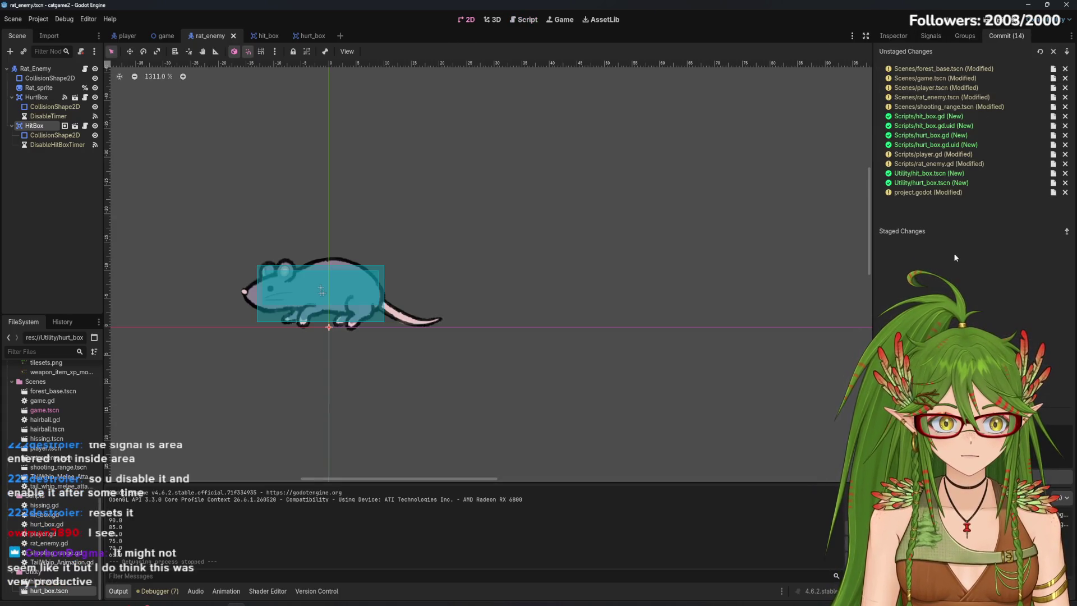
click(1066, 51)
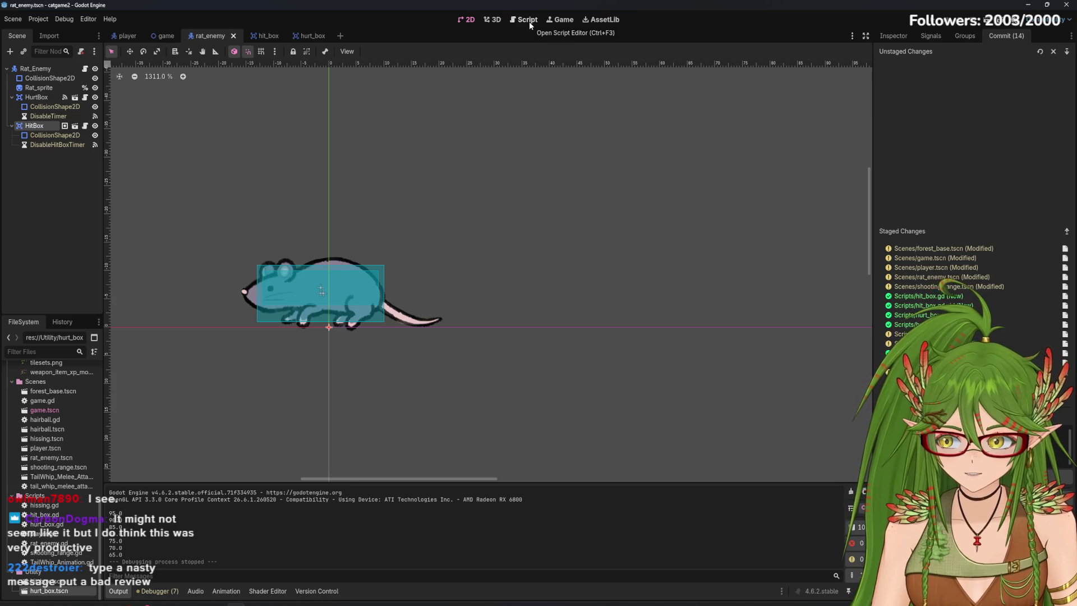
Switch to the Script workspace to view hurt_box.gd again.
click(529, 22)
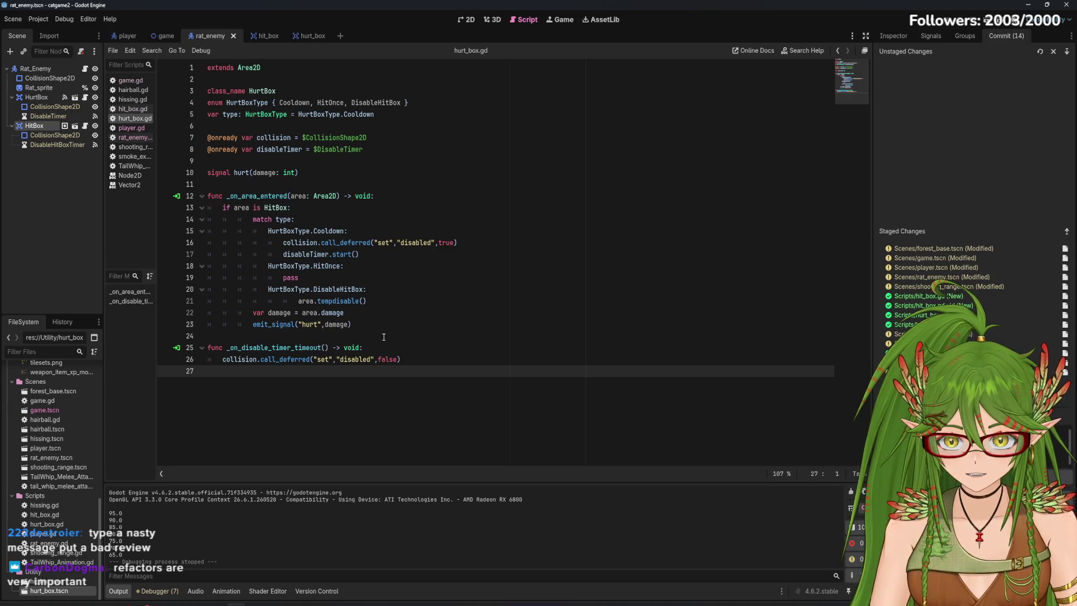
mouse_move(336, 286)
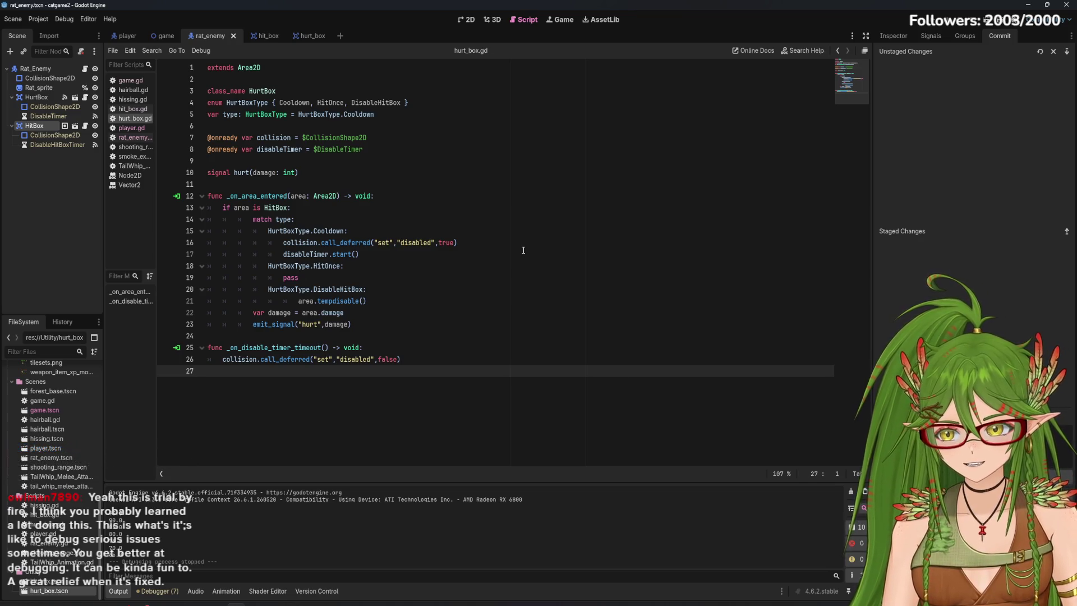
Show the rat_enemy scene in the 2D view, briefly toggling to the script view and back.
click(466, 20)
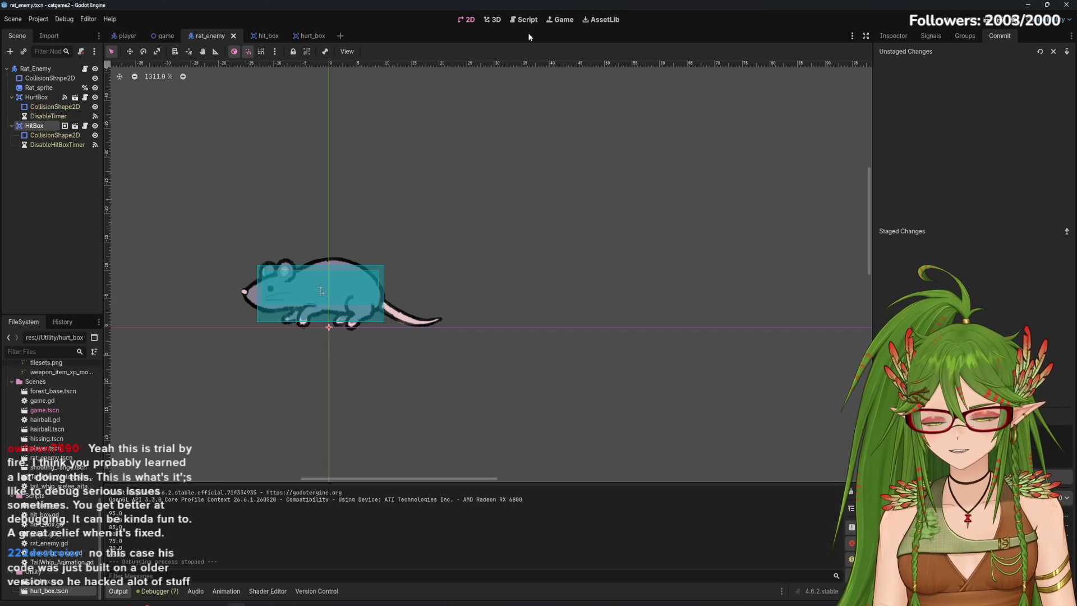
key(ctrl+F3)
key(ctrl+F1)
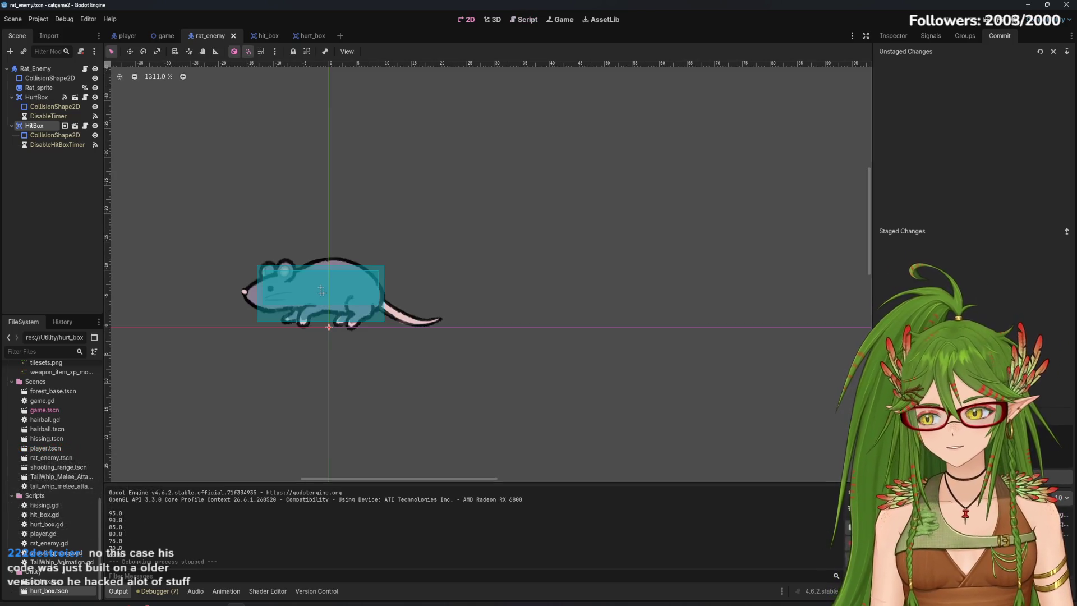